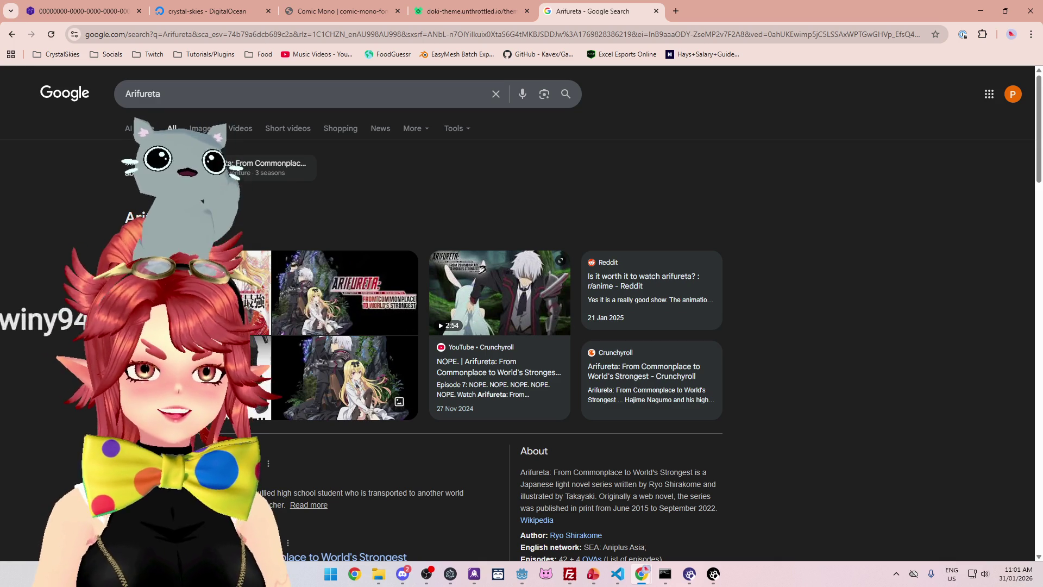
Search Google for 'anime where guy turns into a chair', filter to Videos, and open the Suzume clip.
double_click(143, 93)
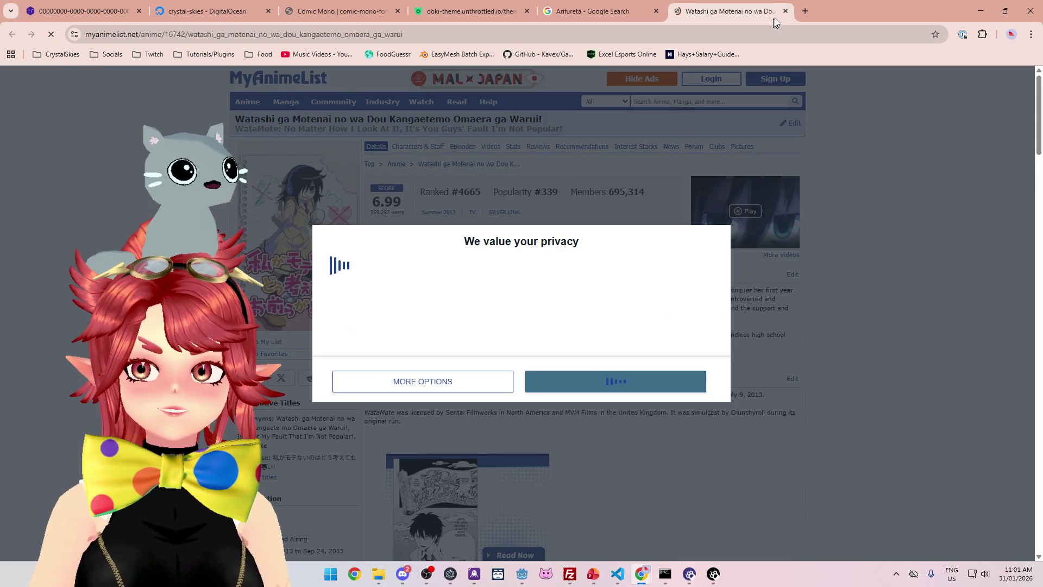
left_click(785, 10)
type("an")
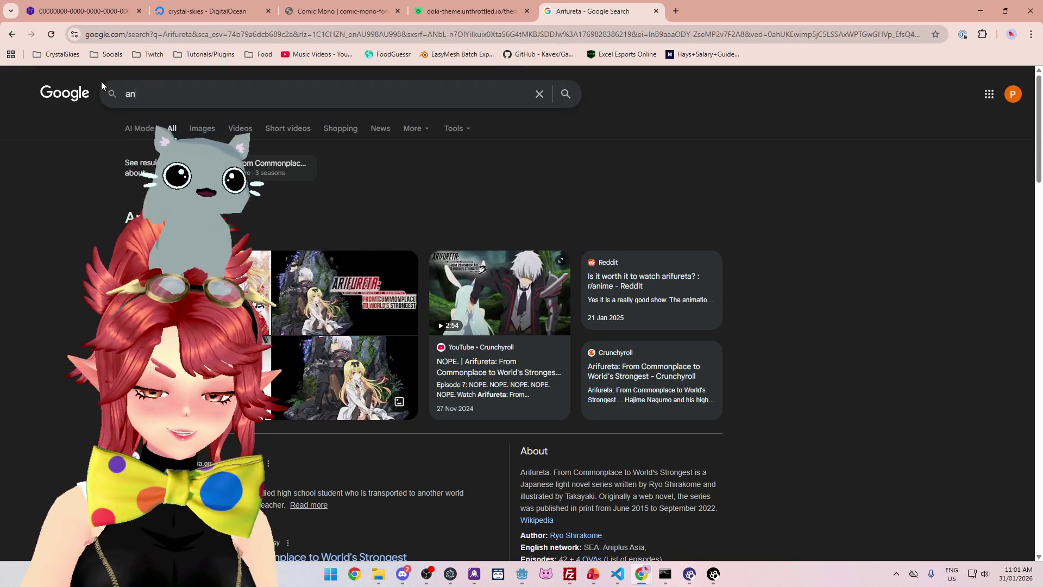
type("ime where guy turns into a chair")
key("Return")
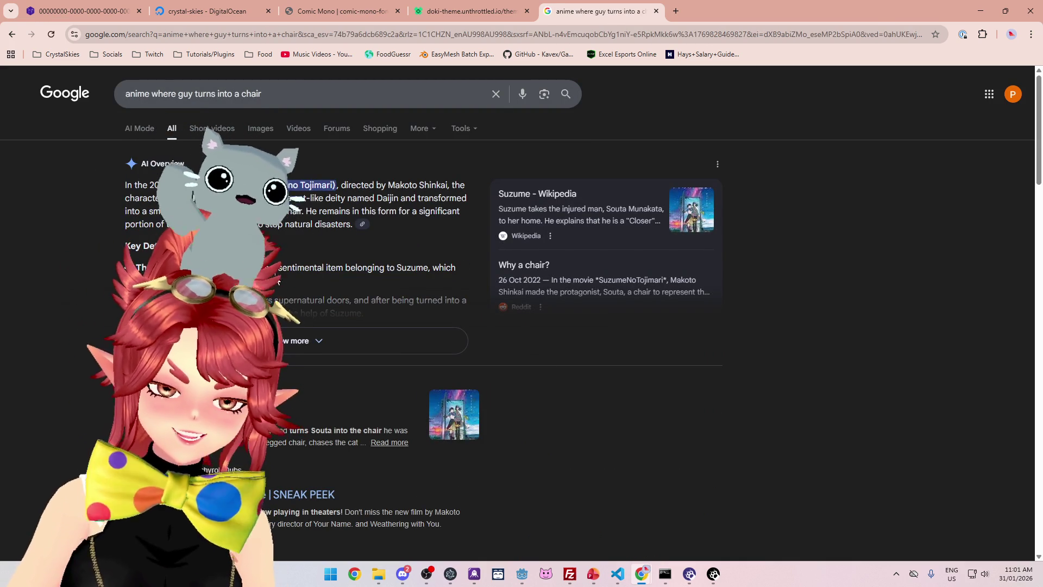
left_click(299, 129)
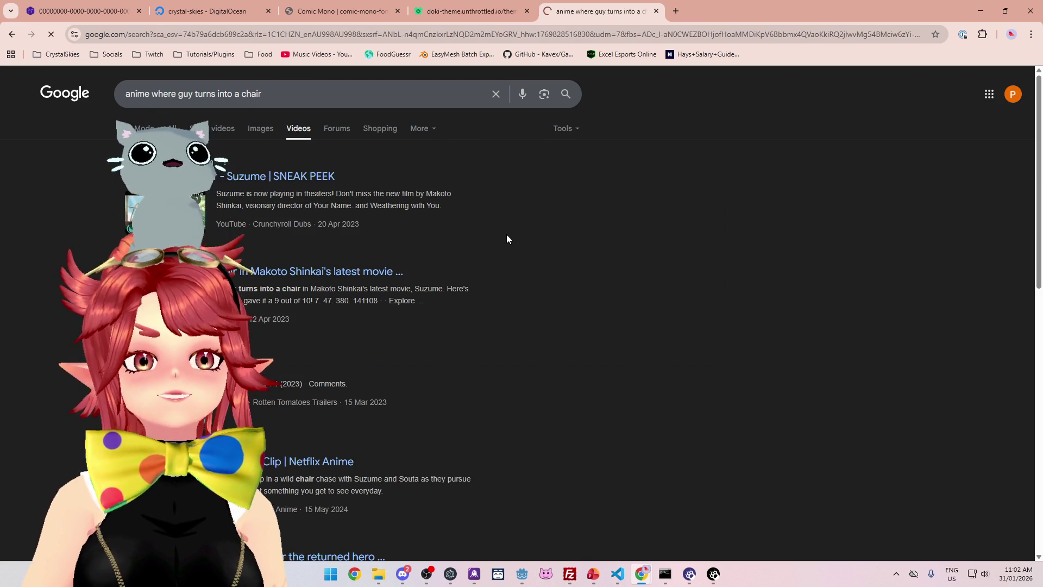
left_click(461, 296)
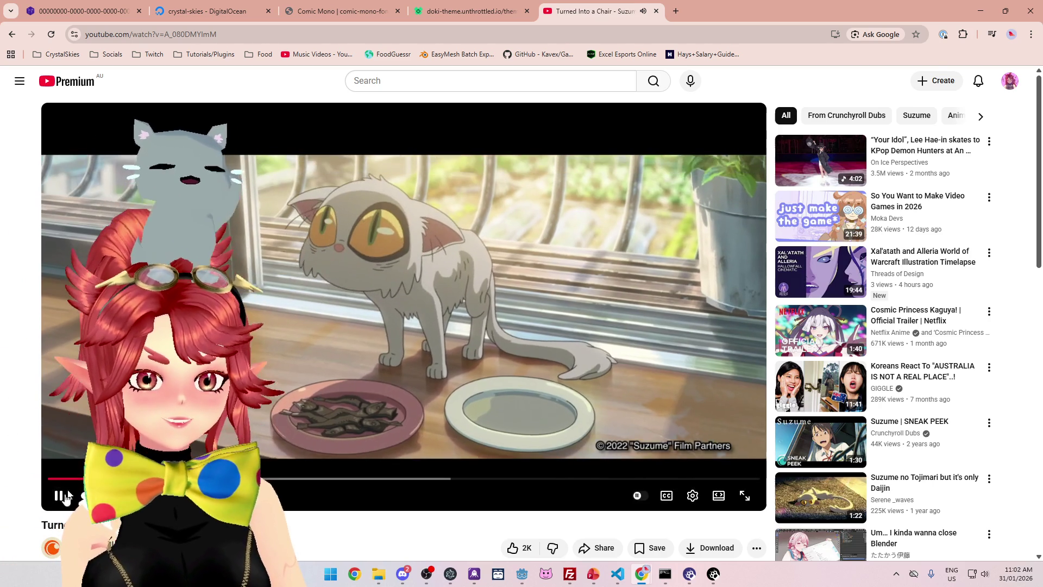
Search YouTube for 'suzume' and open Suzume Trailer #1 (2023).
key("slash")
type("su")
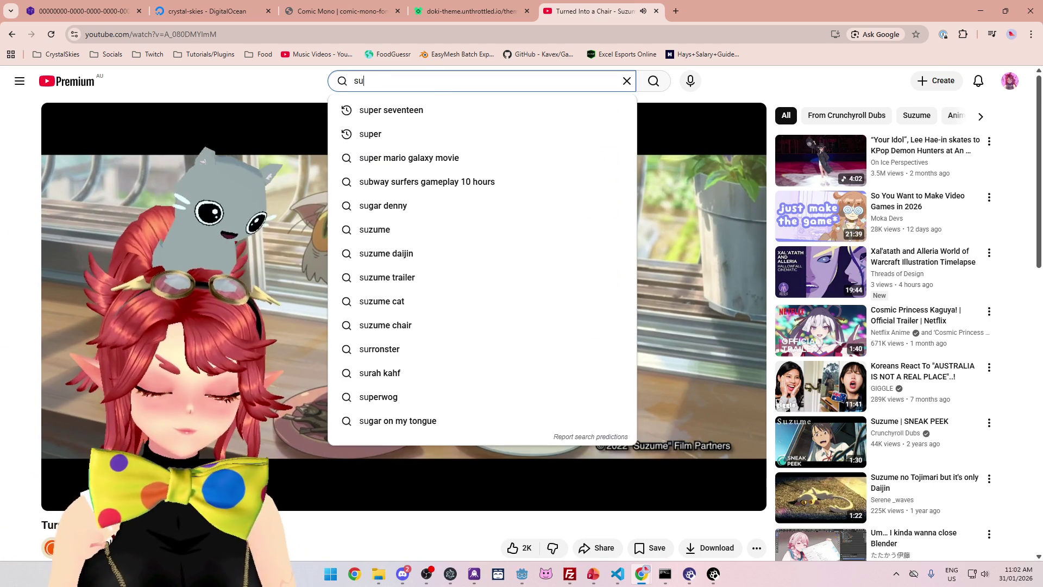
type("zume")
key("Return")
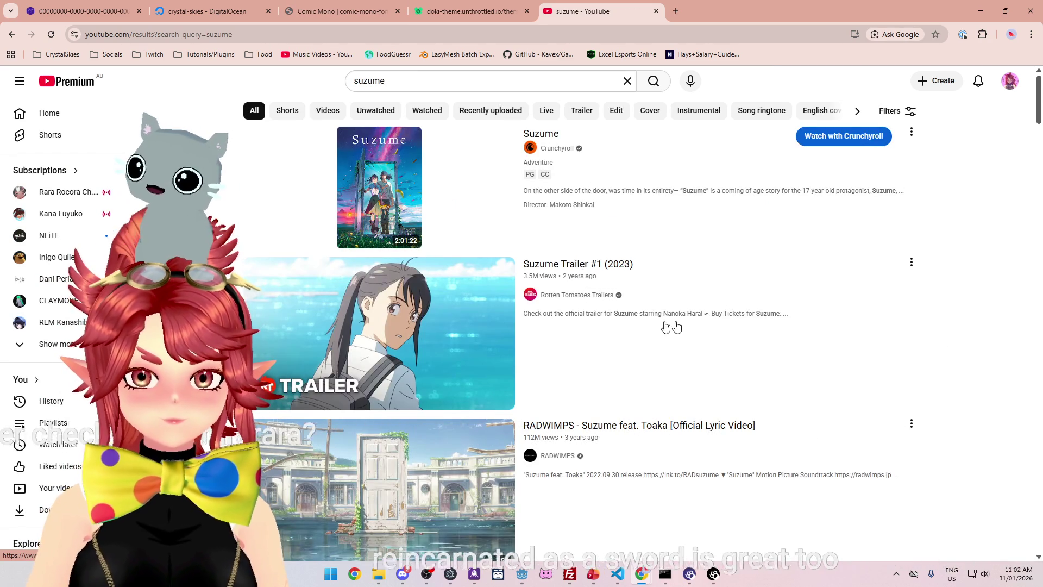
scroll(701, 354, "down", 4)
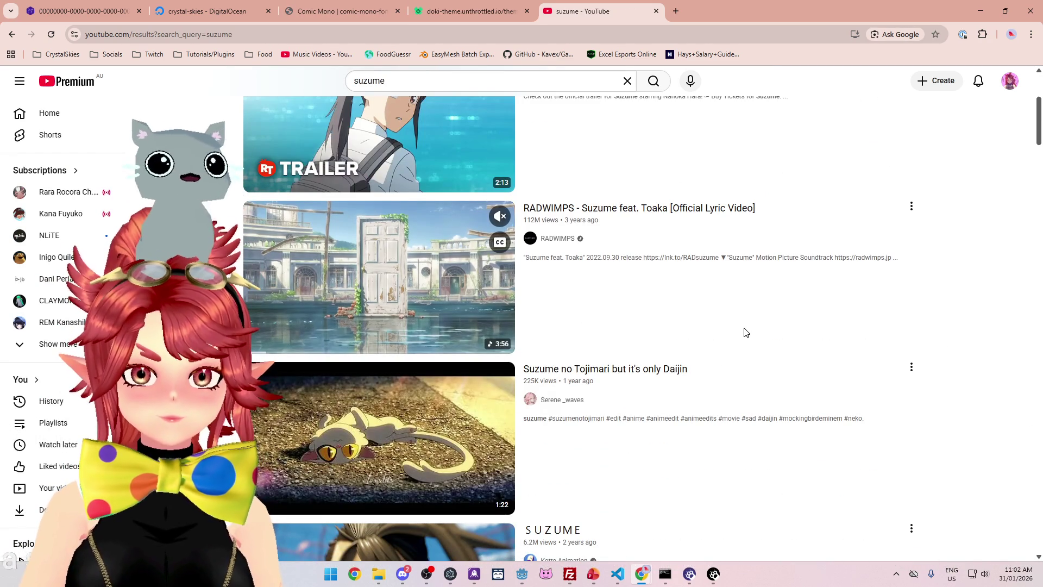
scroll(745, 332, "down", 2)
scroll(745, 332, "up", 6)
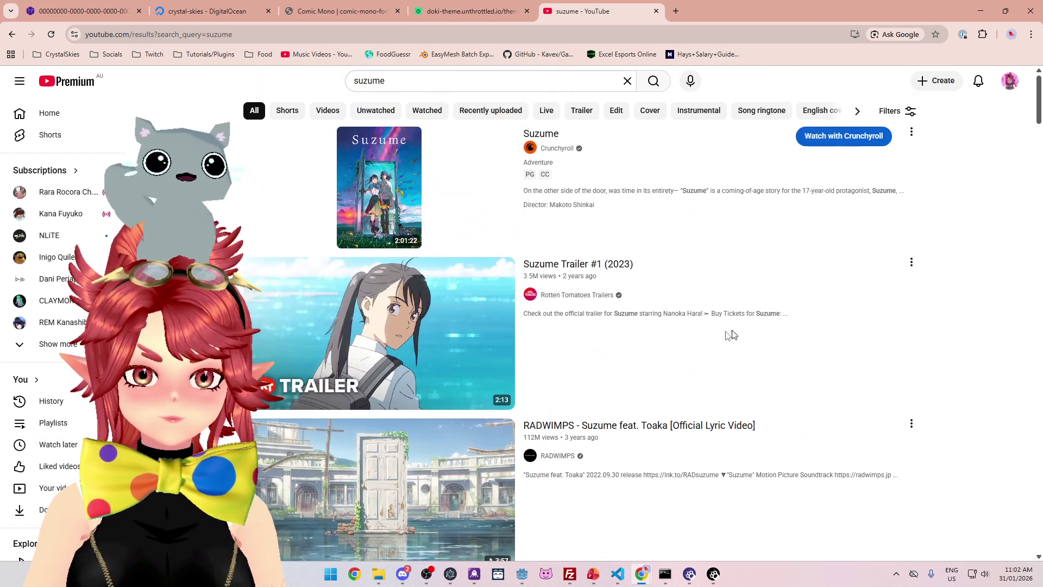
left_click(744, 333)
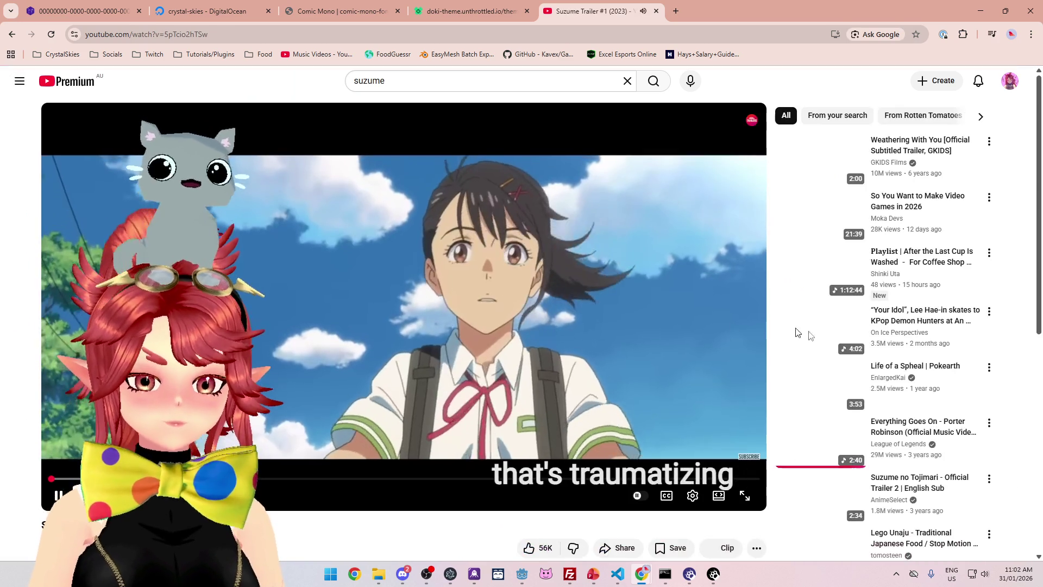
Pause the trailer, rewind it to near the start, and switch to fullscreen.
scroll(733, 351, "down", 3)
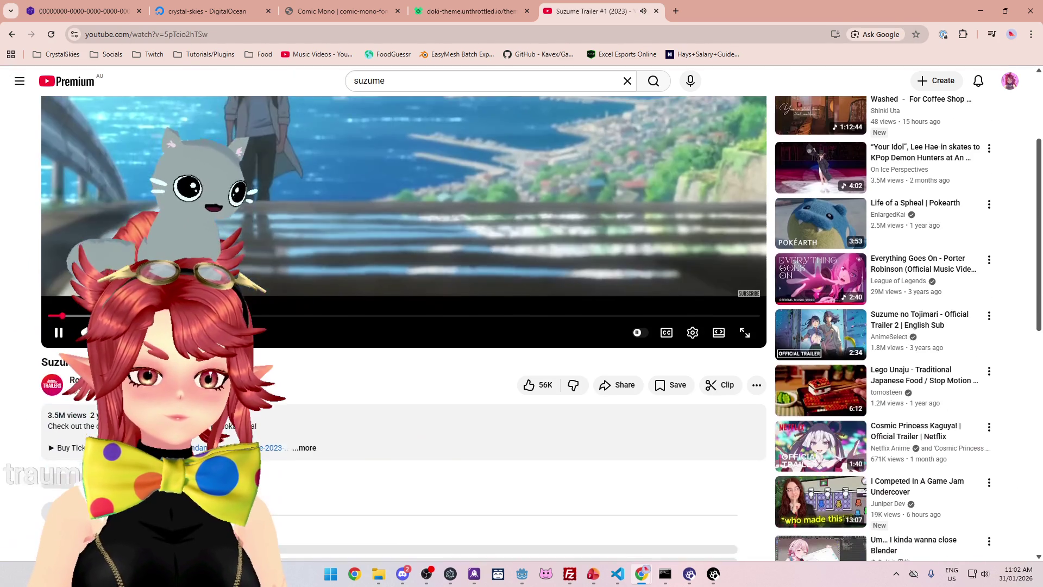
scroll(401, 448, "up", 2)
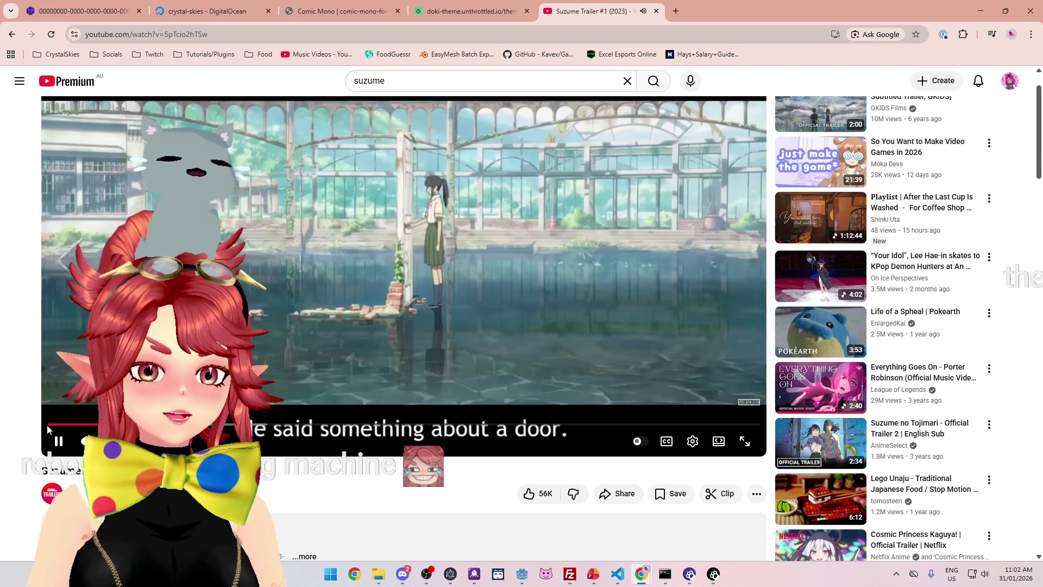
key("k")
left_click(55, 429)
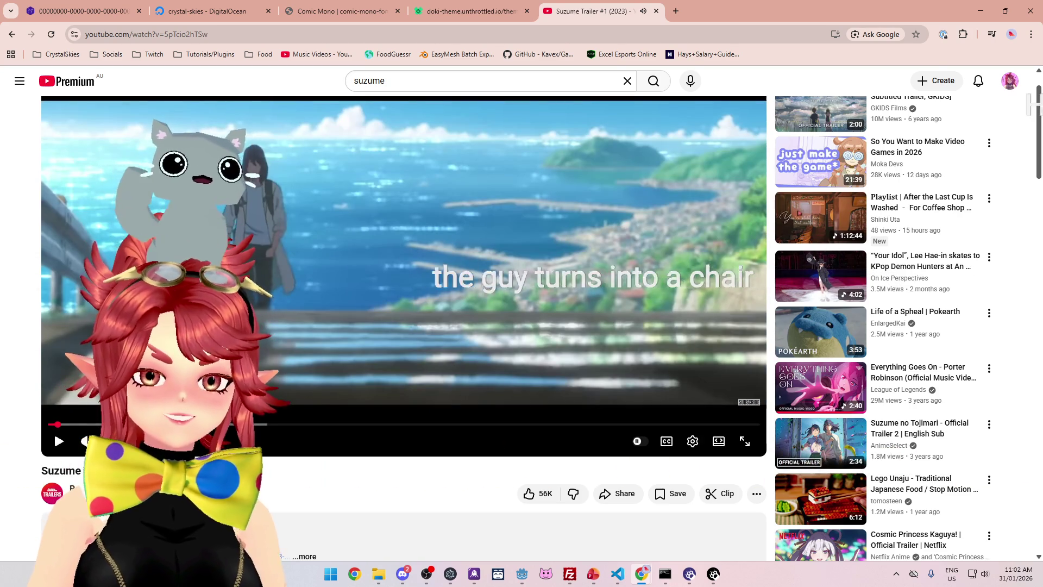
left_click(745, 441)
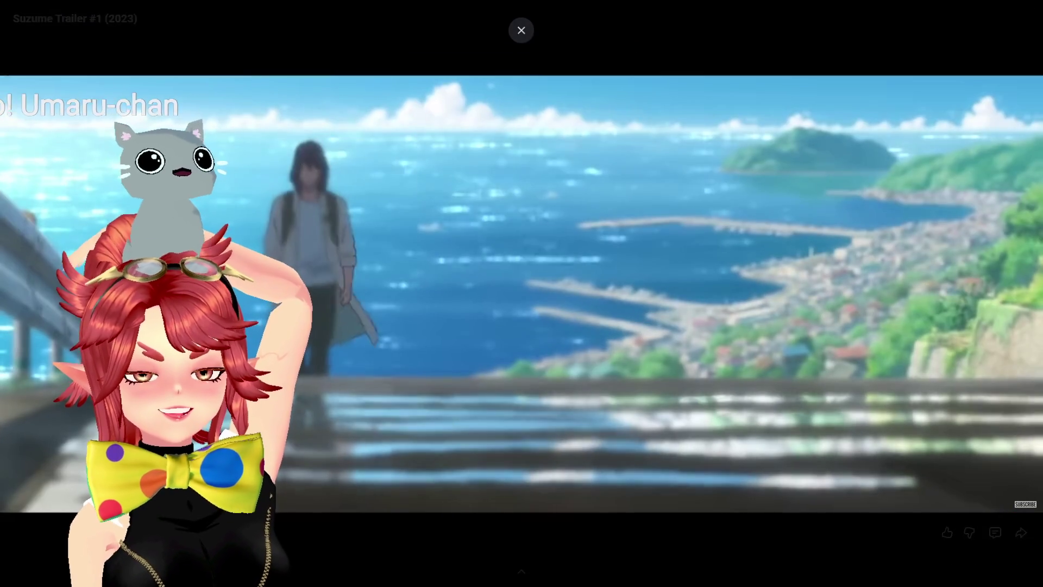
Resume the Suzume trailer, watch it through to the end, and exit fullscreen.
key("k")
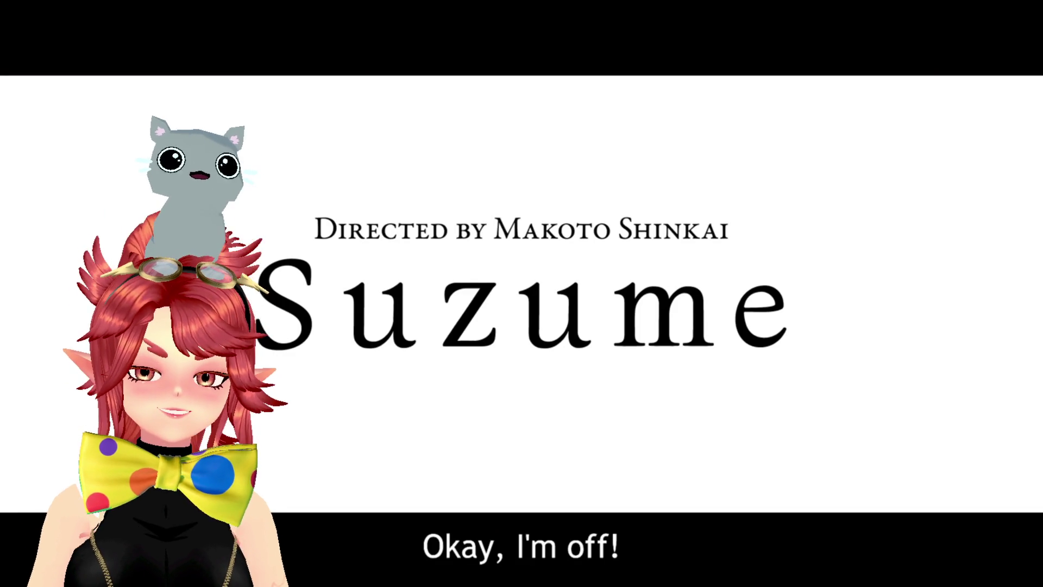
key("Escape")
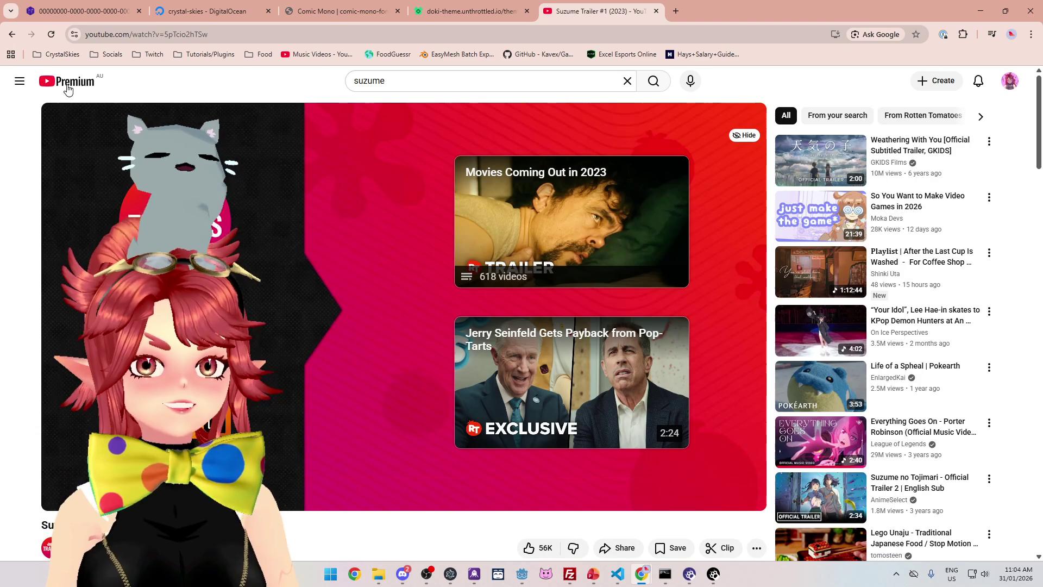
Close the Suzume, doki-theme and Comic Mono tabs and return to VS Code.
left_click(657, 11)
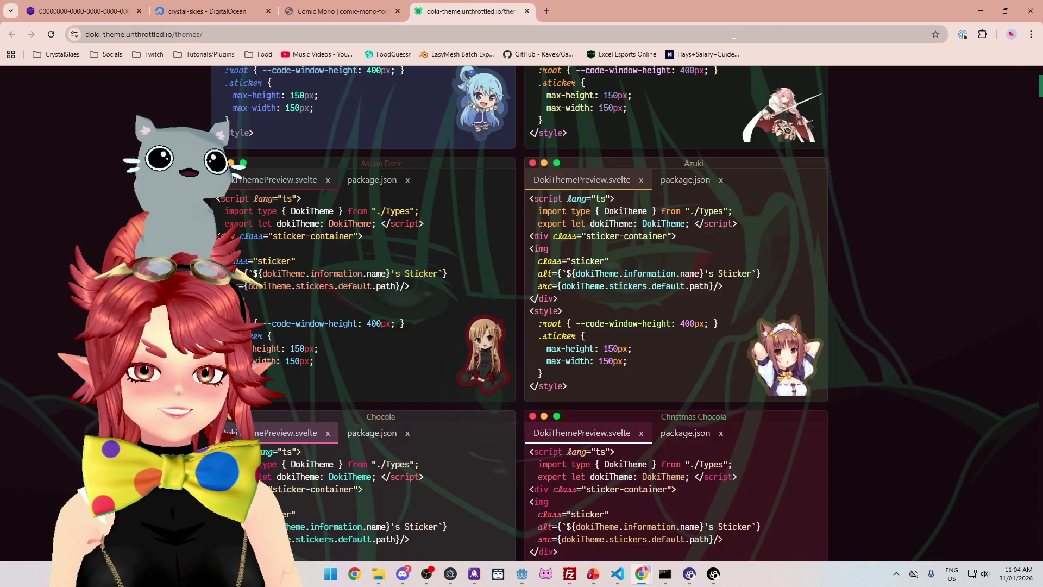
left_click(527, 12)
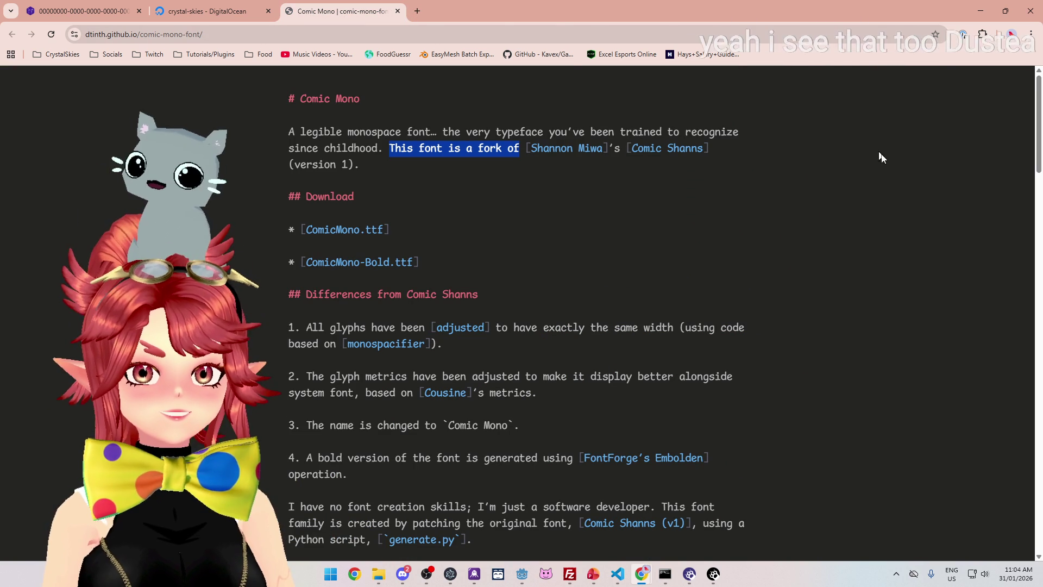
left_click(397, 11)
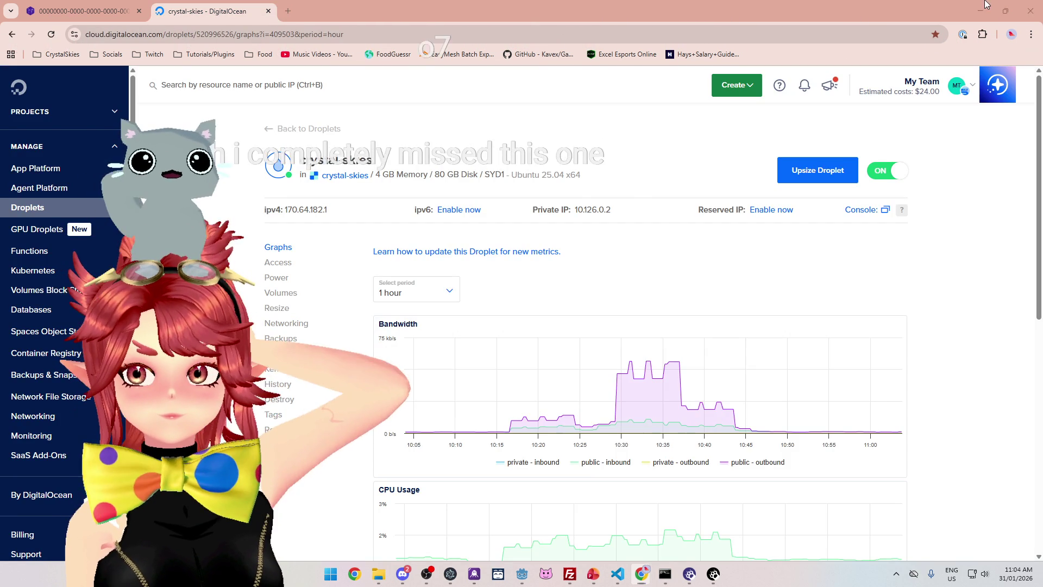
key("alt+Tab")
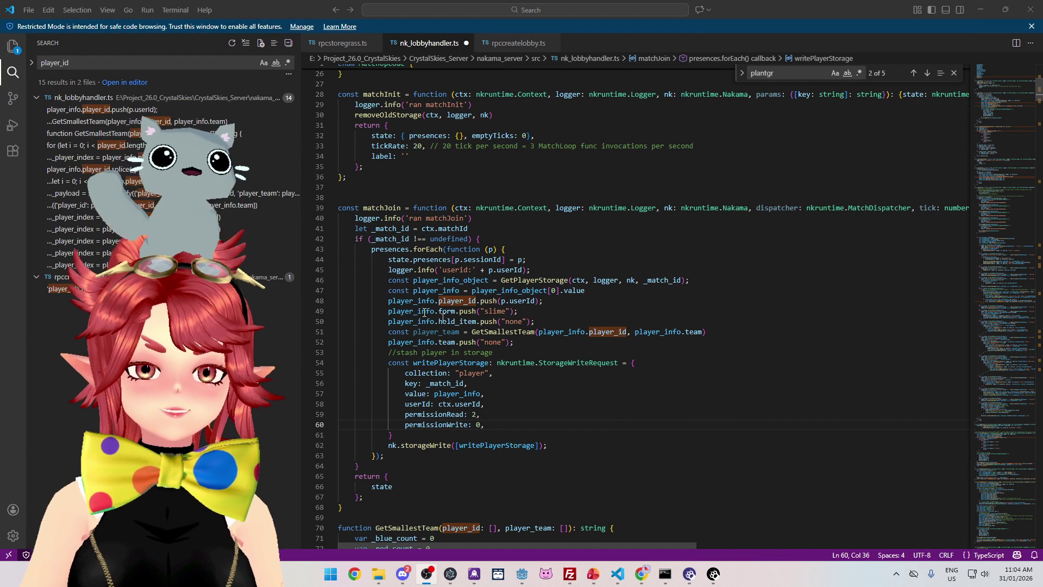
In matchJoin, replace "none" with player_team in player_info.team.push and save nk_lobbyhandler.ts.
left_click_drag(300, 331, 193, 331)
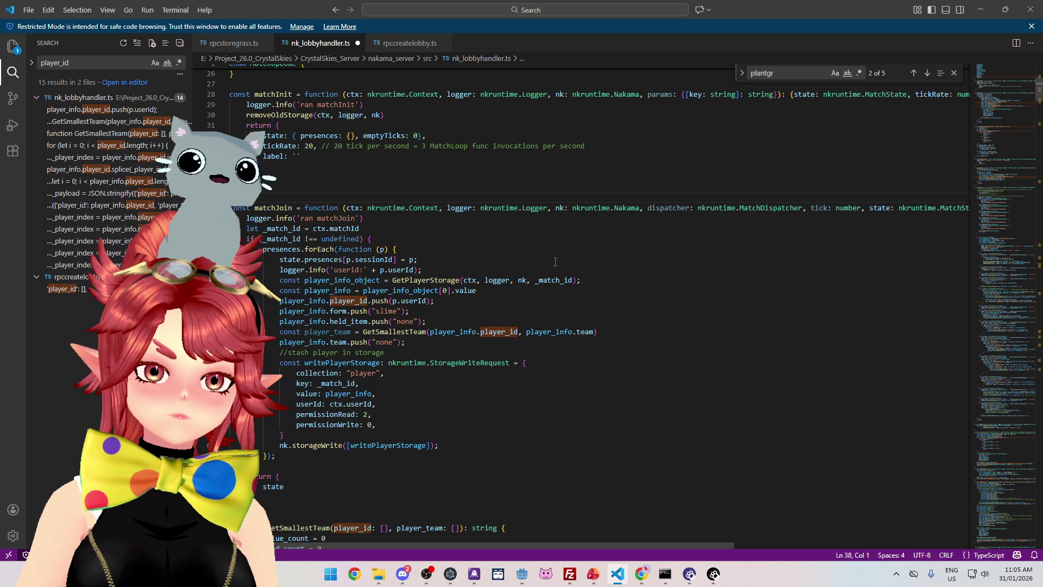
mouse_move(274, 208)
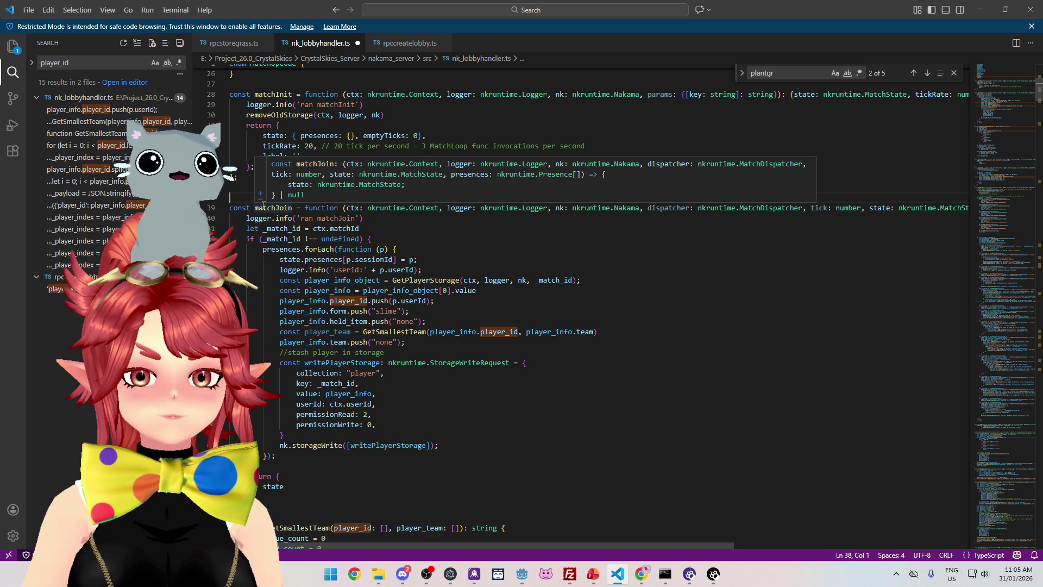
left_click(468, 252)
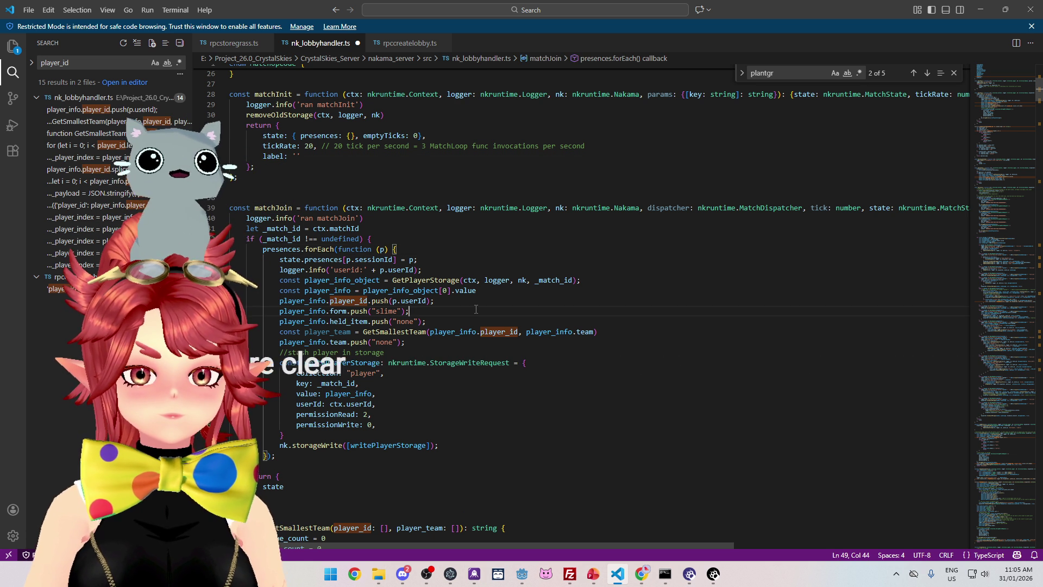
left_click_drag(313, 342, 358, 351)
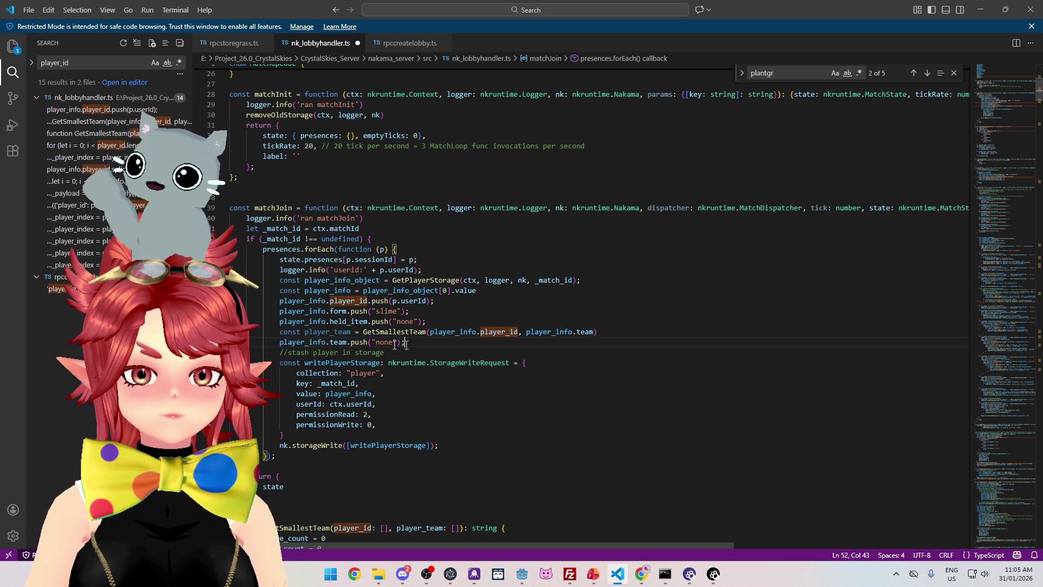
double_click(305, 333)
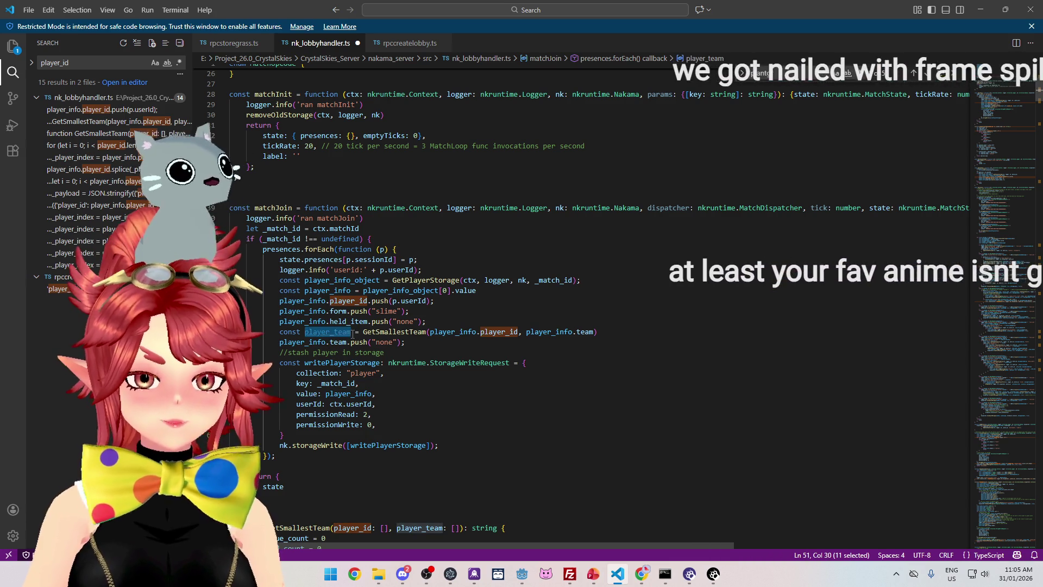
left_click_drag(371, 342, 397, 342)
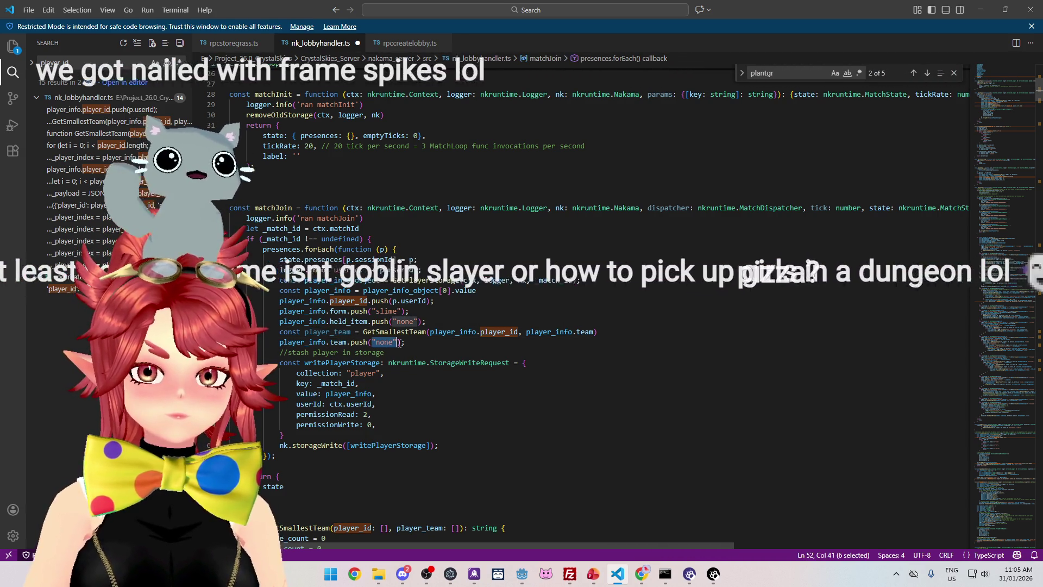
key("ctrl+v")
left_click(521, 305)
key("ctrl+s")
Rerun npx tsc in Command Prompt to recompile the Nakama server's TypeScript.
key("alt+Tab")
key("Up")
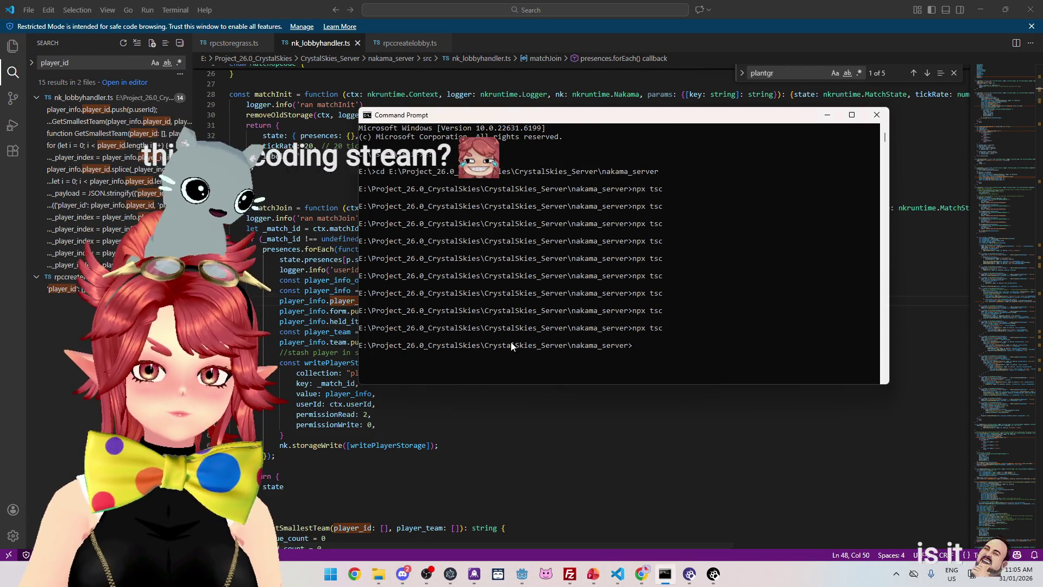
key("Return")
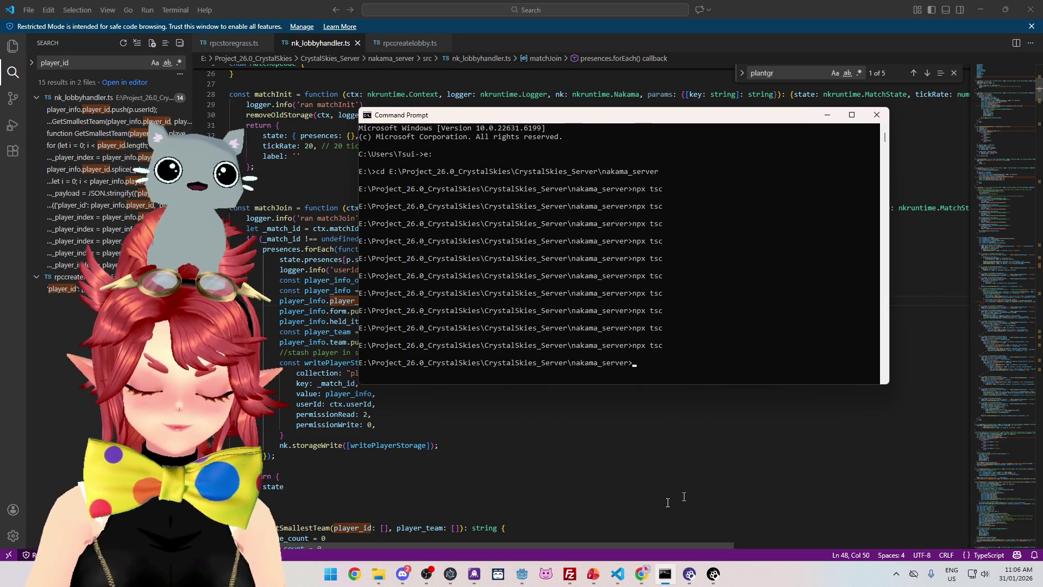
left_click(570, 574)
Delete the remote index.js in /root/crystal-skies/data/modules and upload the new local index.js.
left_click(542, 278)
key("Delete")
left_click(540, 286)
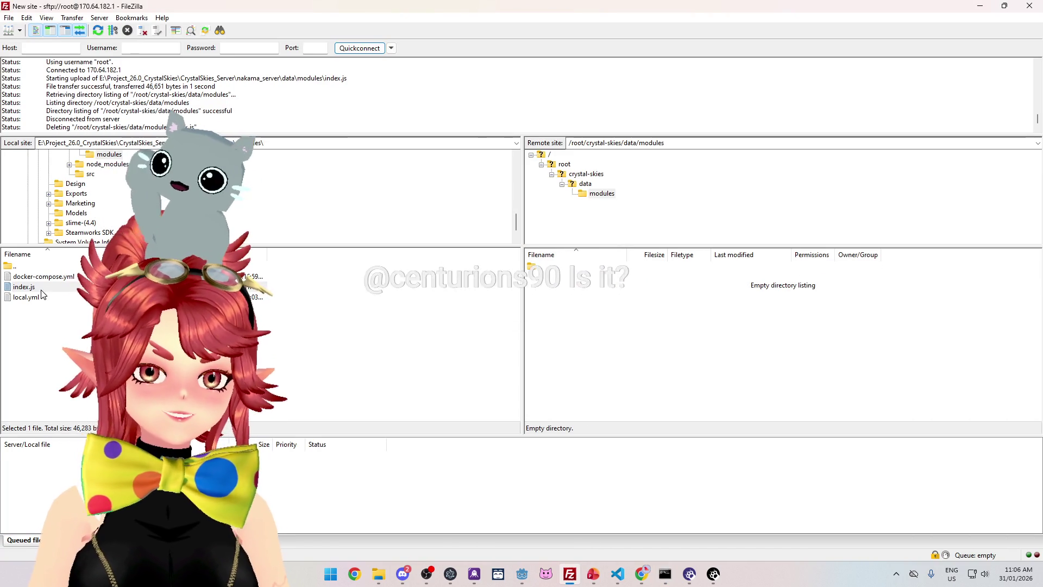
left_click_drag(608, 306, 609, 310)
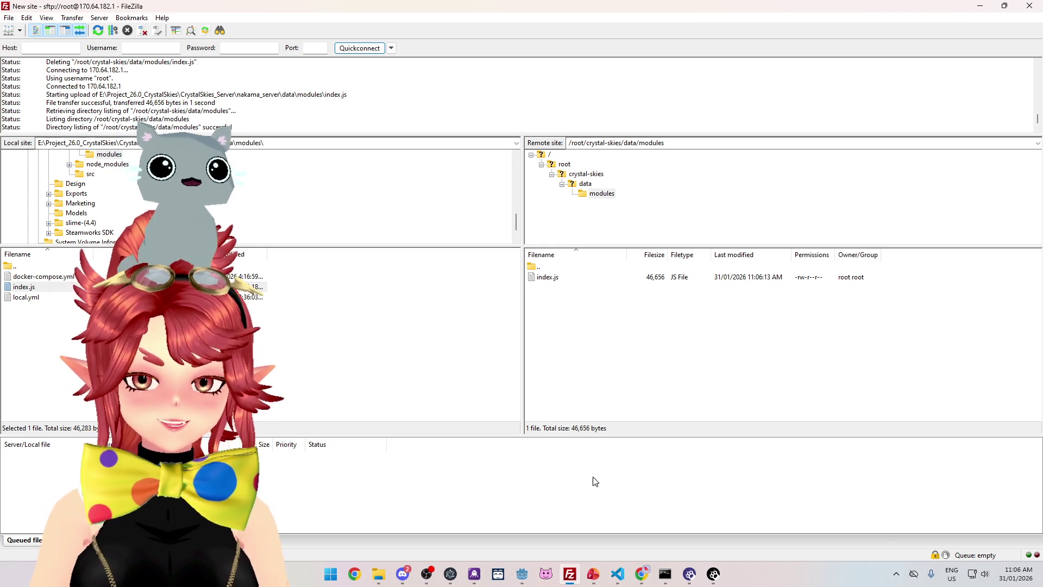
mouse_move(523, 582)
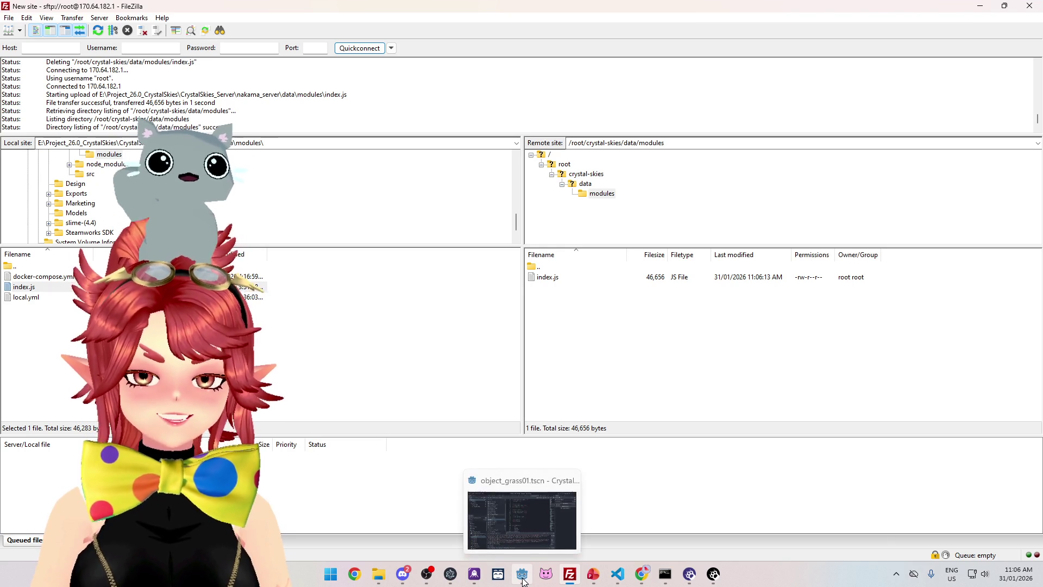
mouse_move(642, 575)
left_click(708, 511)
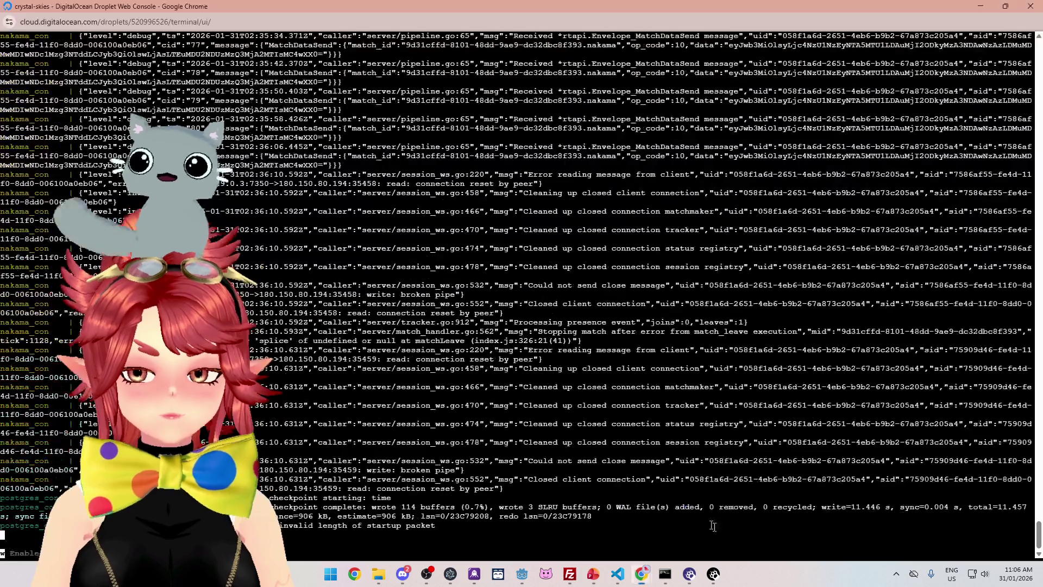
Stop the running docker compose server with Ctrl+C and rerun docker compose up.
key("ctrl+c")
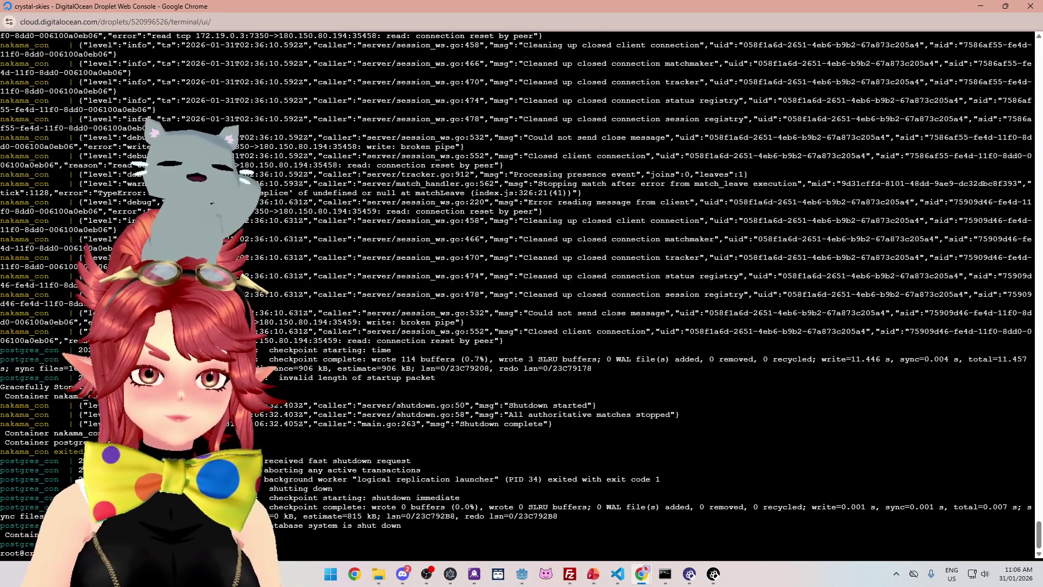
key("Return")
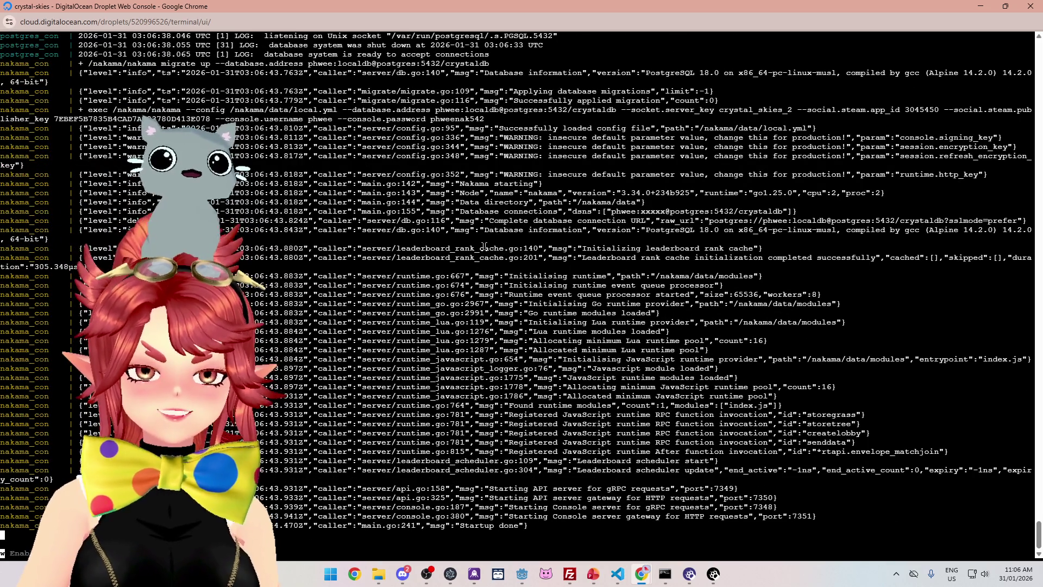
Run the project, enter a display name, and create a new lobby named 'asdd'.
left_click(517, 582)
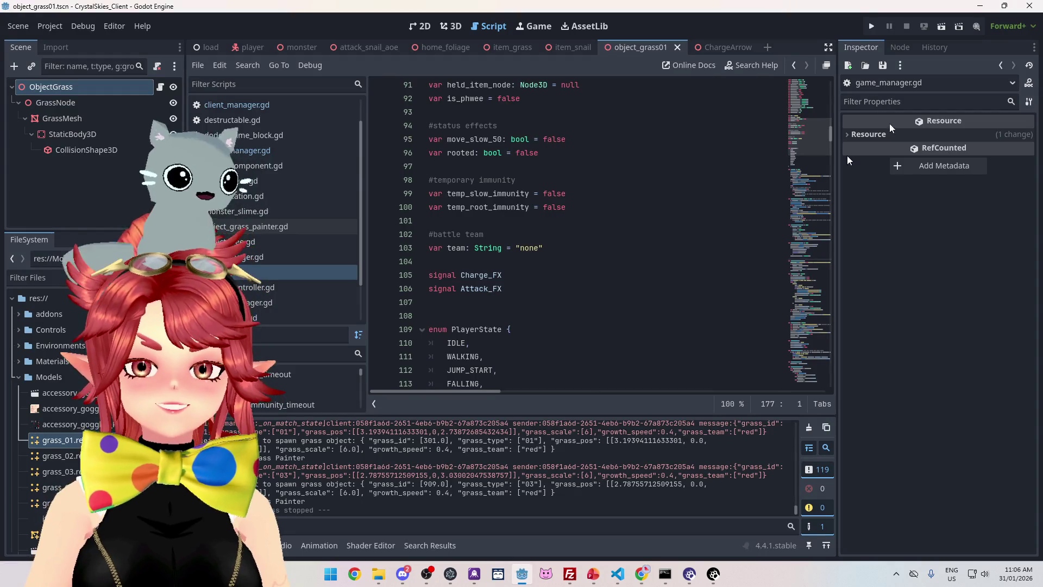
key("F5")
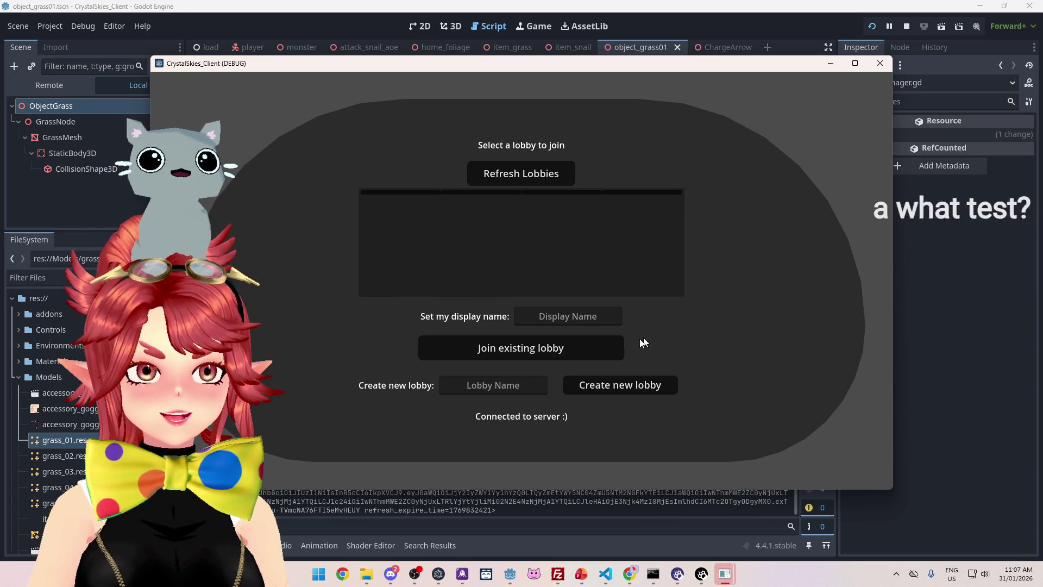
left_click(586, 303)
type("Phwee")
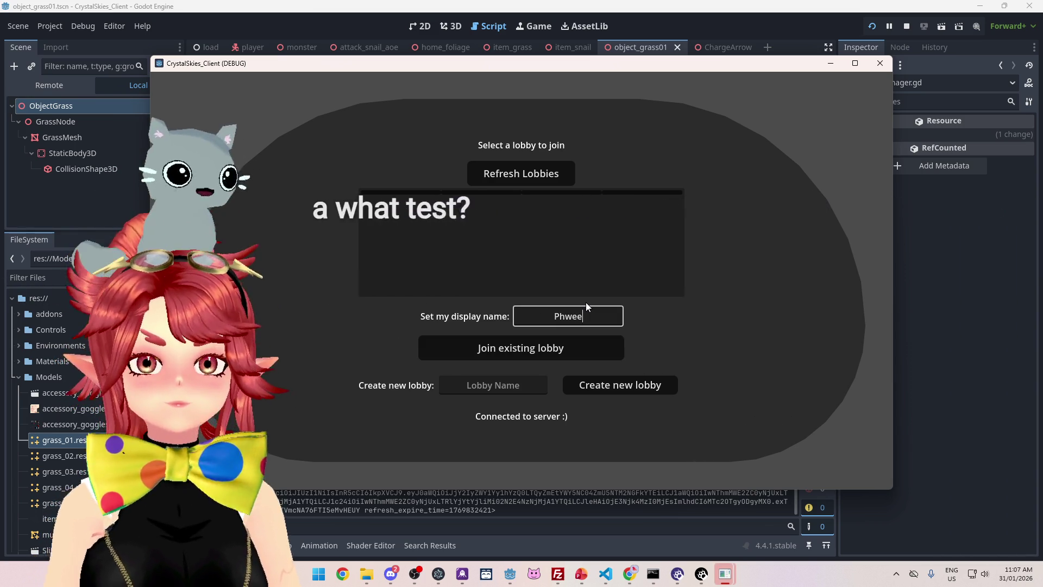
key("Tab")
key("Tab")
type("asdd")
left_click(625, 384)
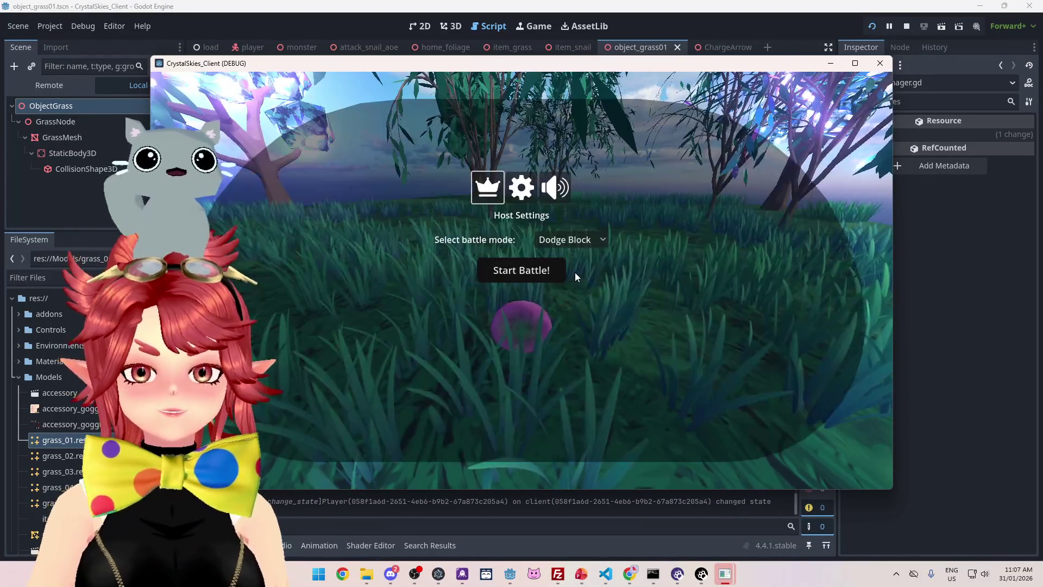
Switch the battle mode to Grass Painter, start the battle, then refresh and select lobby asdd.
left_click(571, 273)
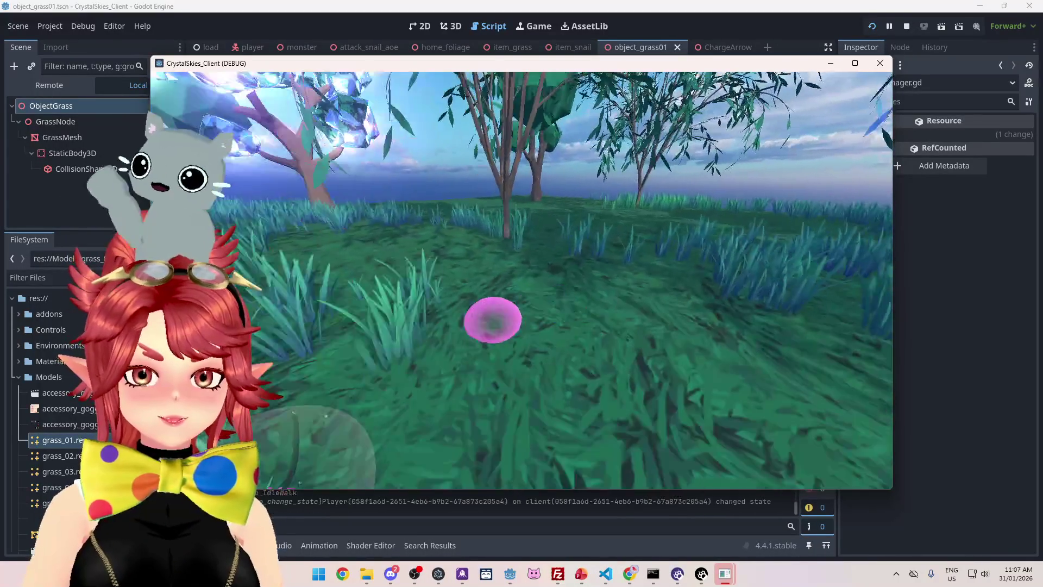
key("Escape")
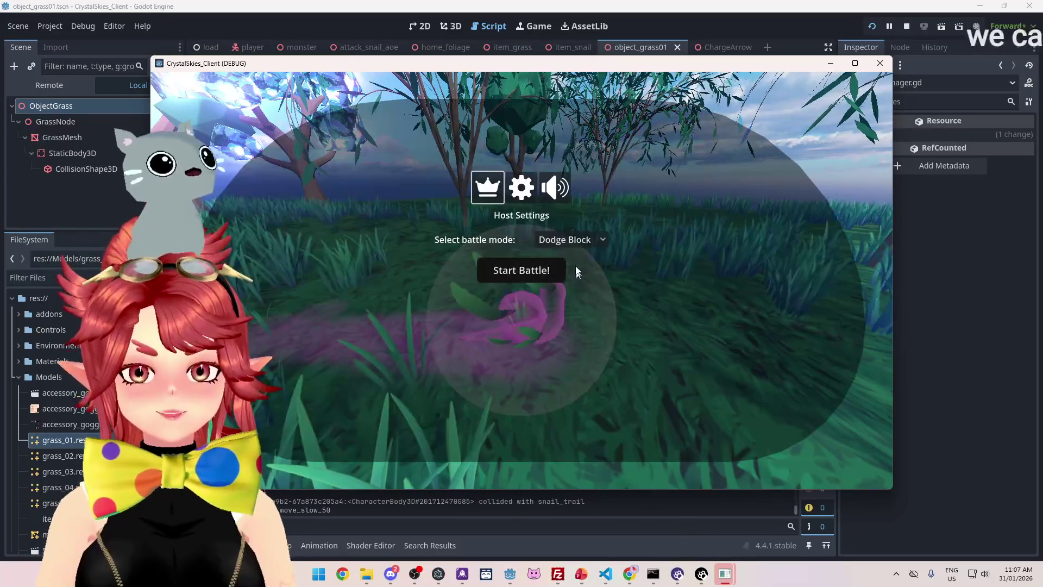
left_click(570, 239)
left_click(588, 271)
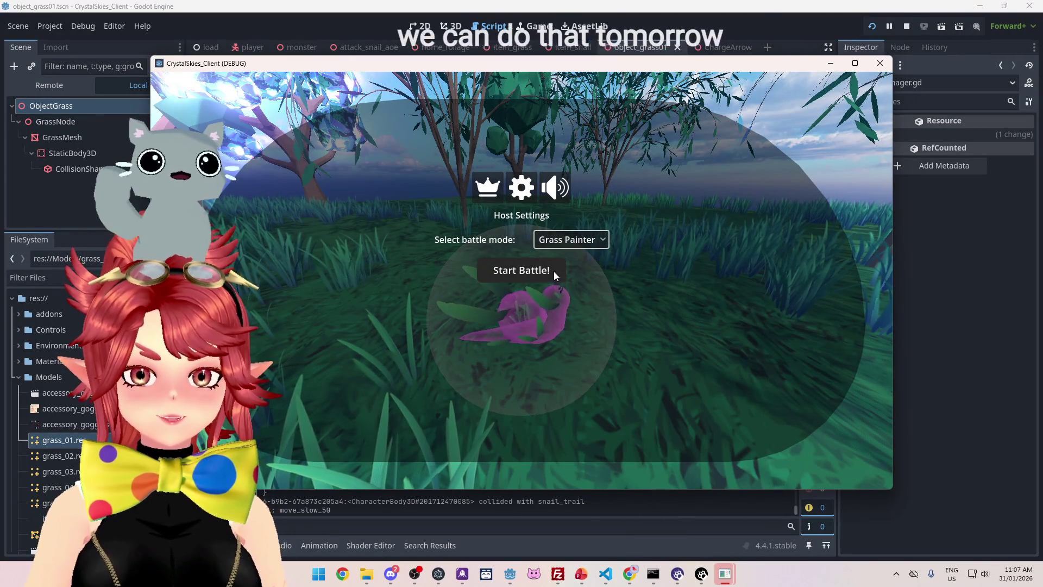
left_click(553, 271)
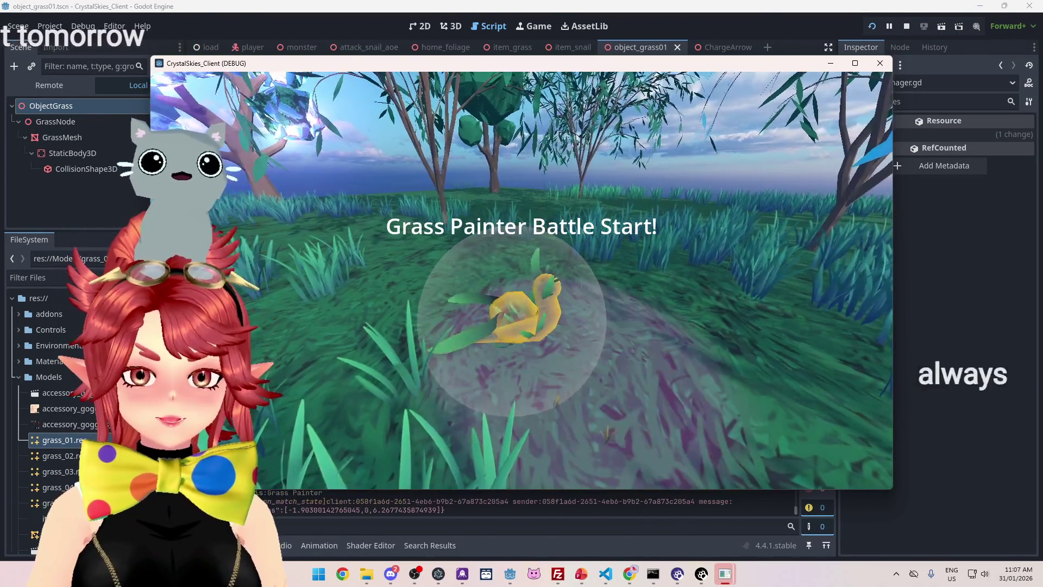
key("Escape")
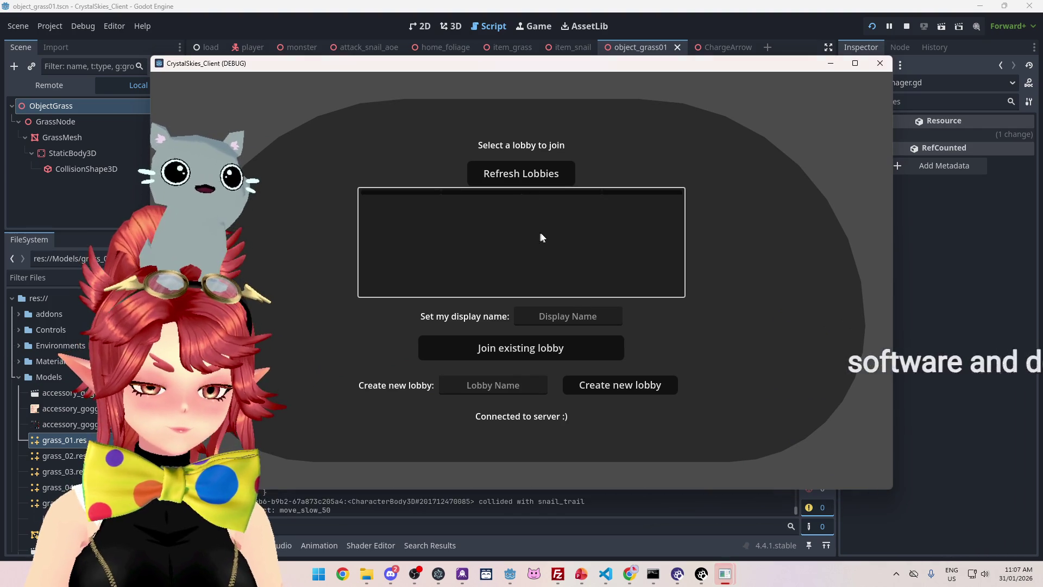
left_click(538, 181)
left_click(519, 217)
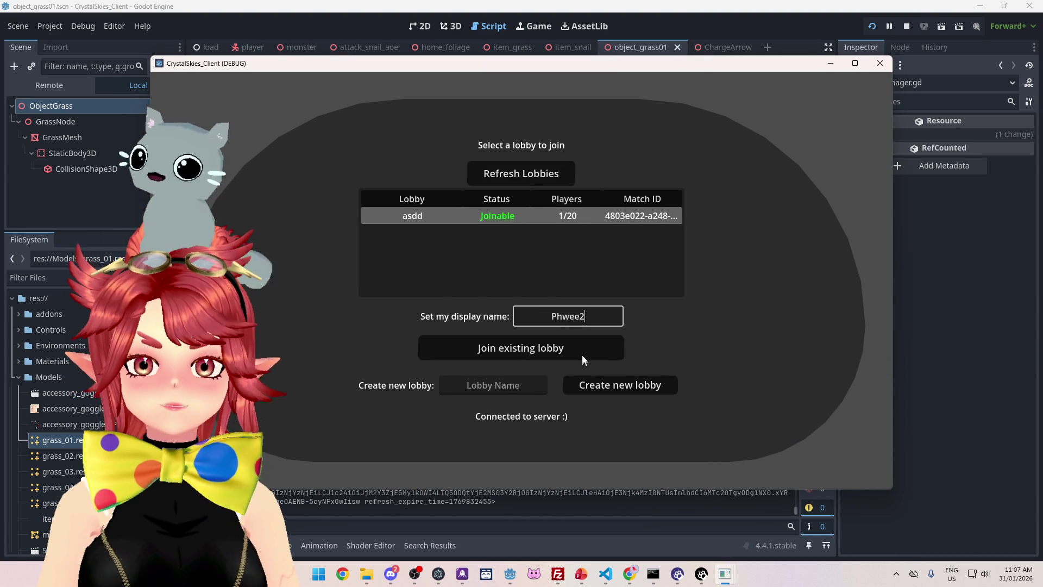
Join the asdd lobby, drive the snail around with WASD leaving its trail, then stop the game.
left_click(581, 340)
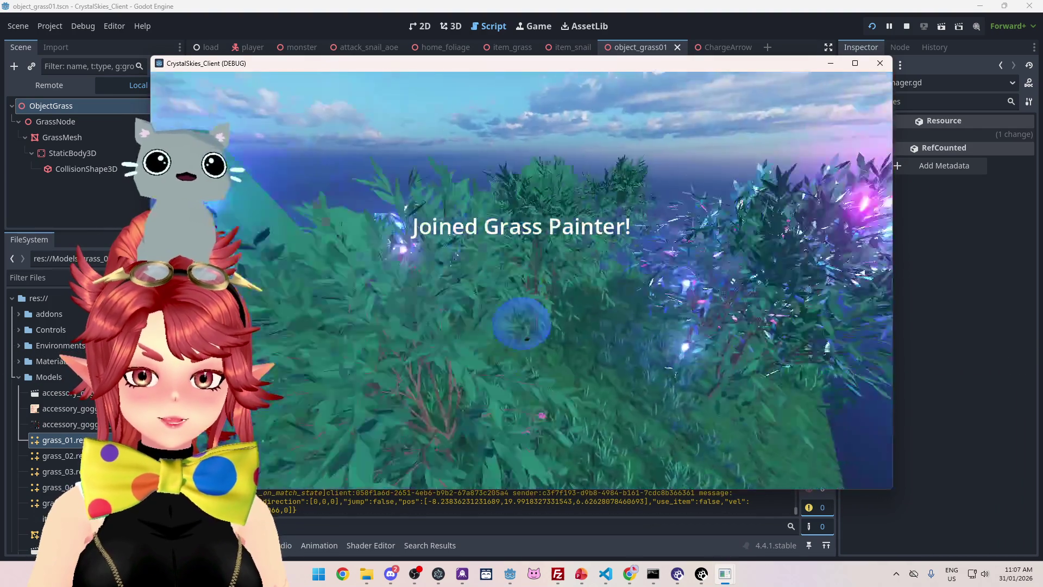
key("d")
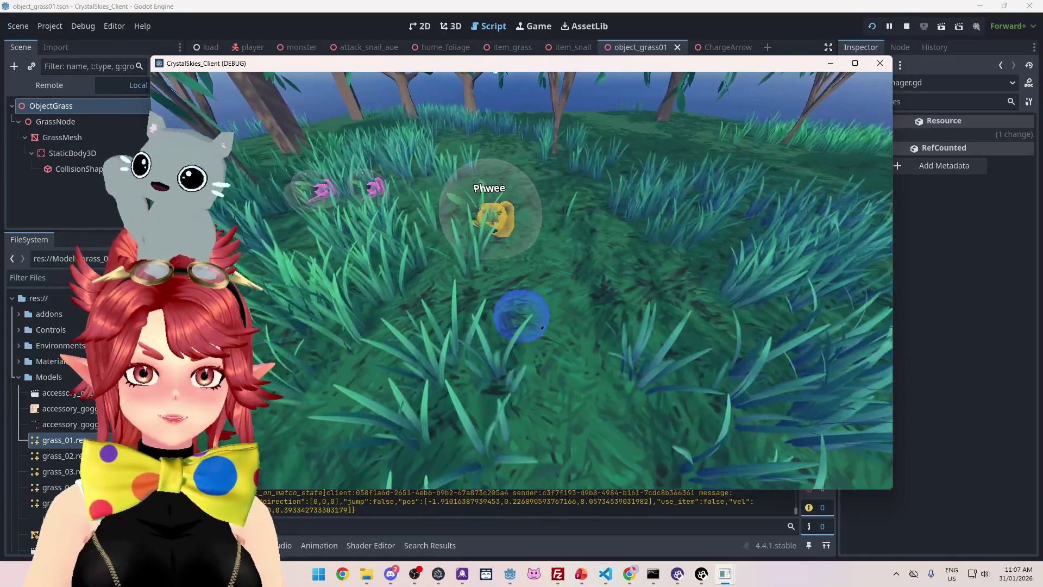
key("a")
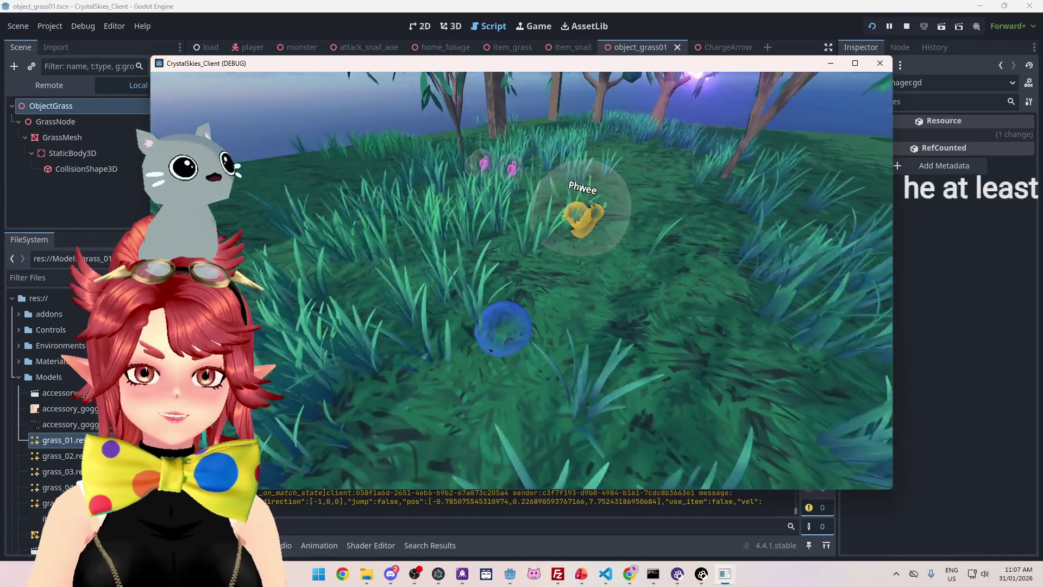
key("w")
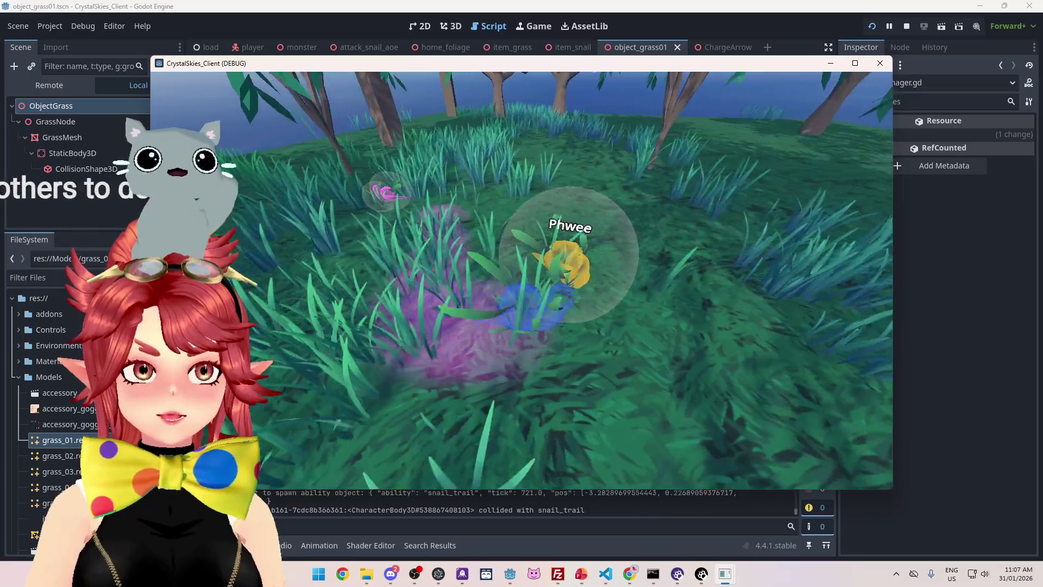
key("a")
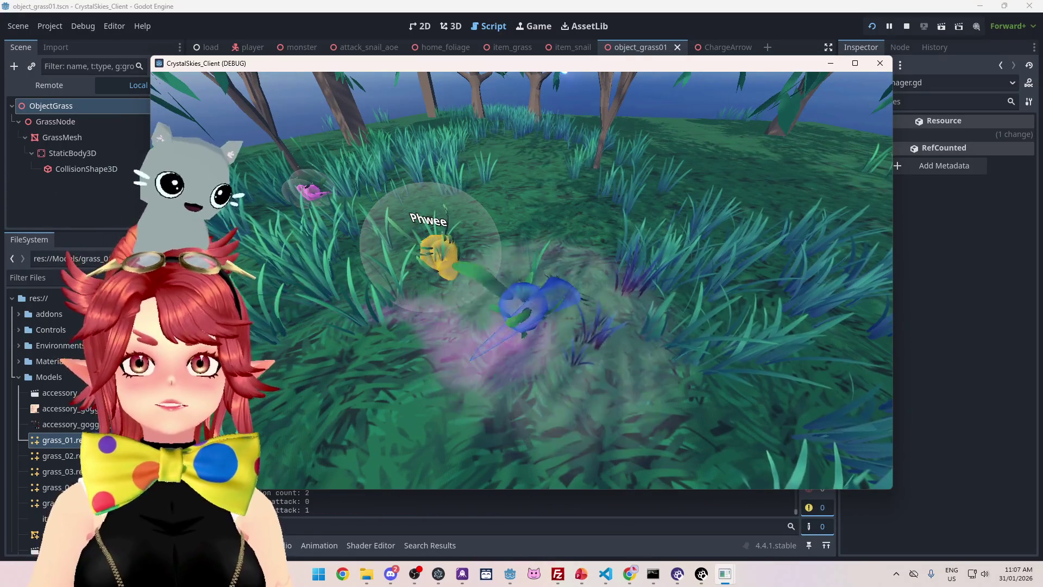
key("a")
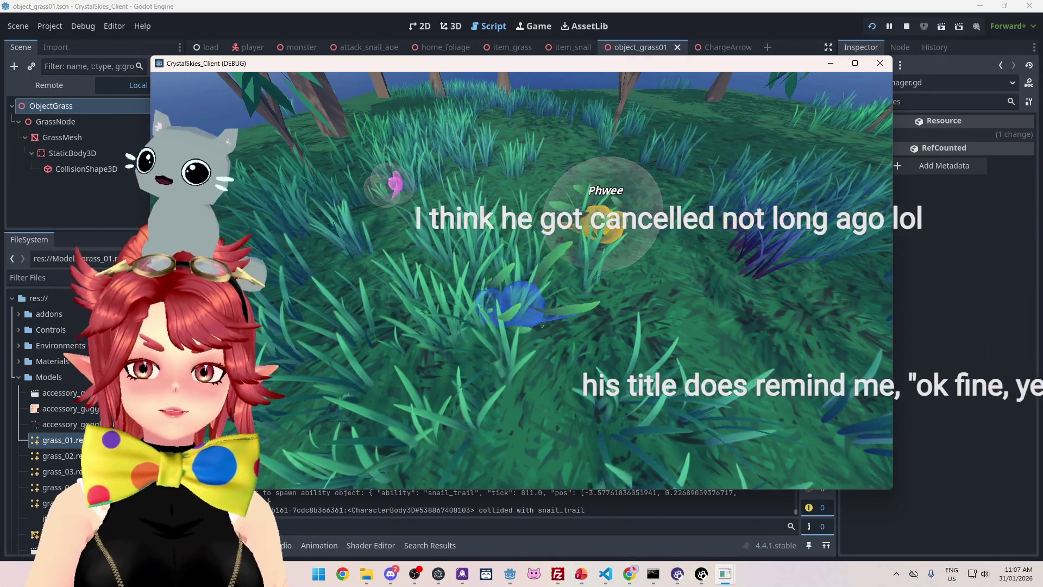
key("Escape")
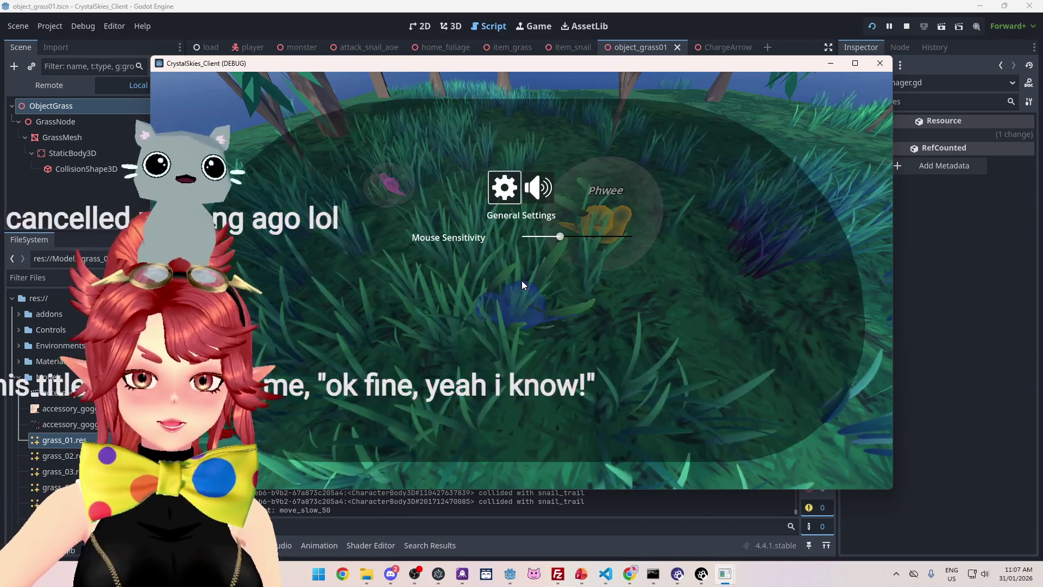
left_click(911, 24)
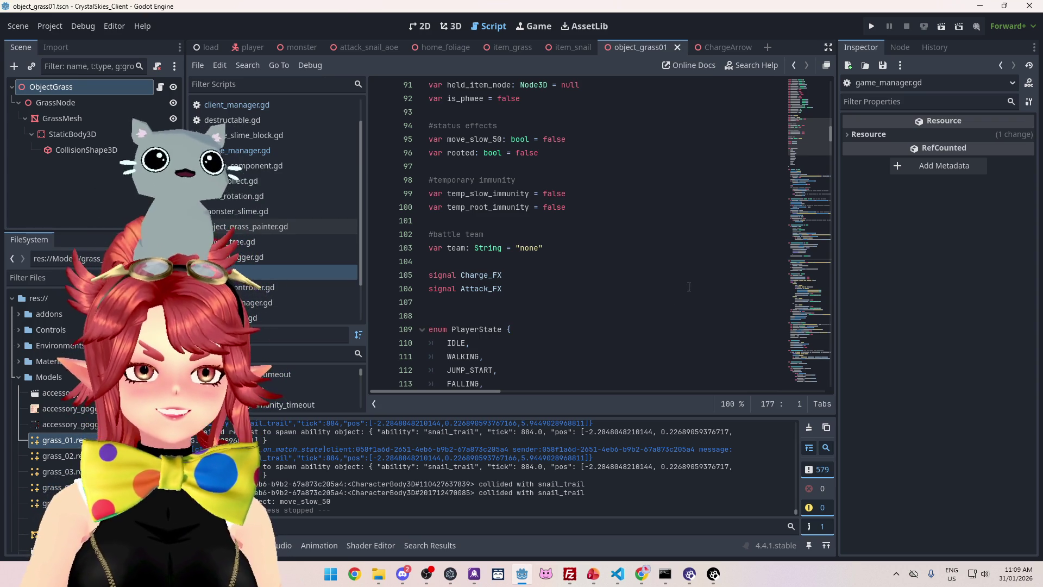
Open game_manager.gd and bring the start of the script into view.
left_click(255, 153)
scroll(575, 251, "down", 3)
scroll(543, 282, "up", 2)
scroll(527, 309, "left", 2)
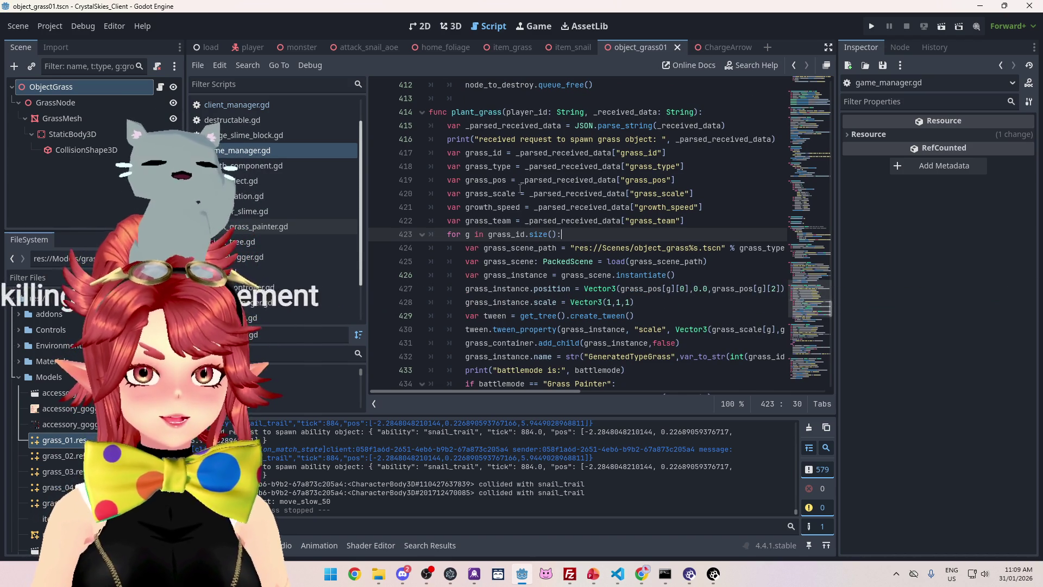
left_click(721, 220)
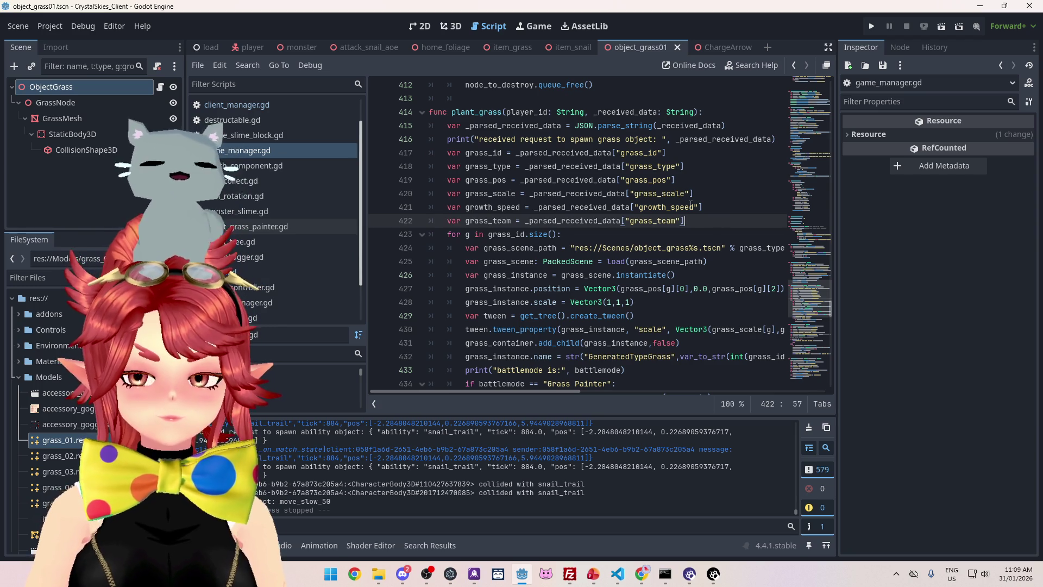
mouse_move(691, 206)
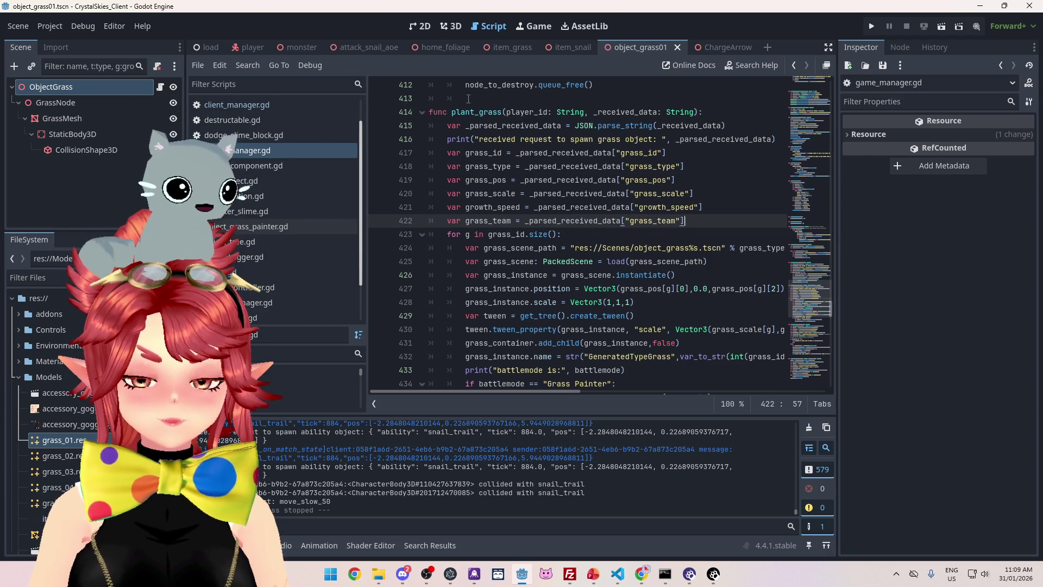
scroll(468, 98, "up", 13)
mouse_move(831, 289)
left_mouse_down()
mouse_move(819, 102)
mouse_move(819, 148)
left_mouse_up()
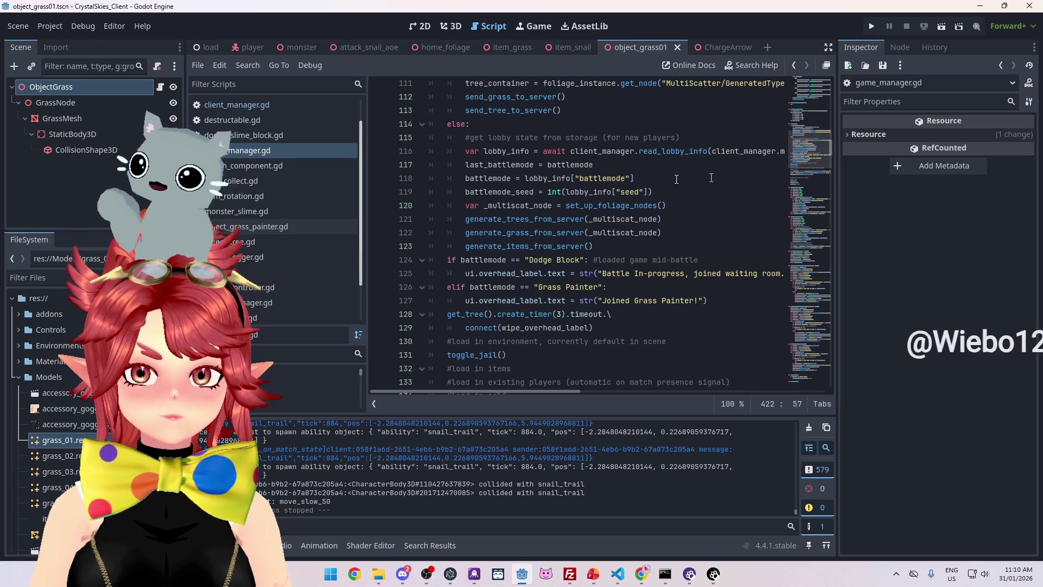
Jump to generate_grass_from_server and insert a blank line after the grass_scale line.
left_click(537, 232, "ctrl")
scroll(535, 231, "down", 4)
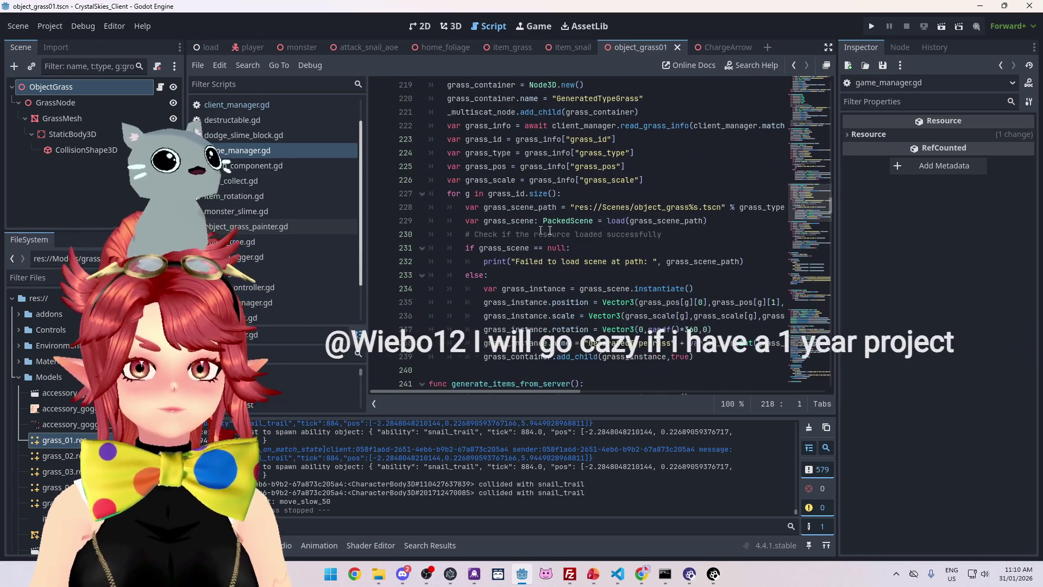
scroll(535, 231, "up", 1)
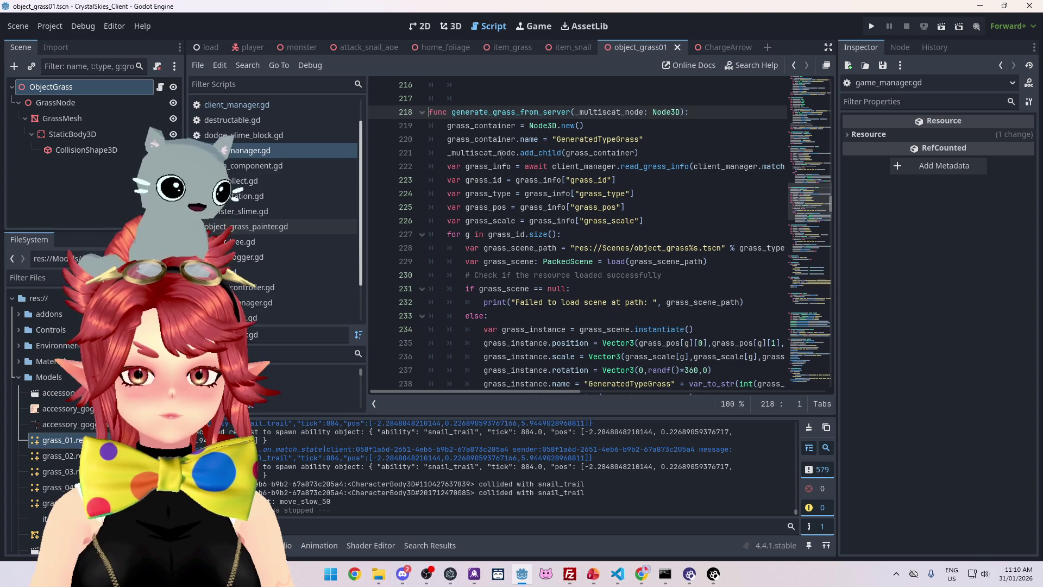
scroll(477, 150, "down", 1)
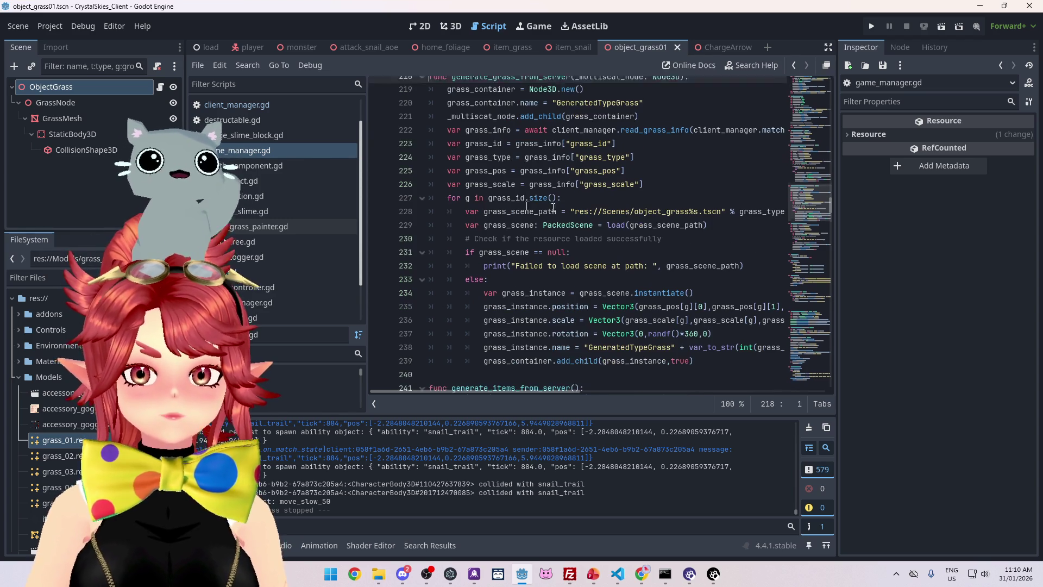
left_click(672, 178)
key("Return")
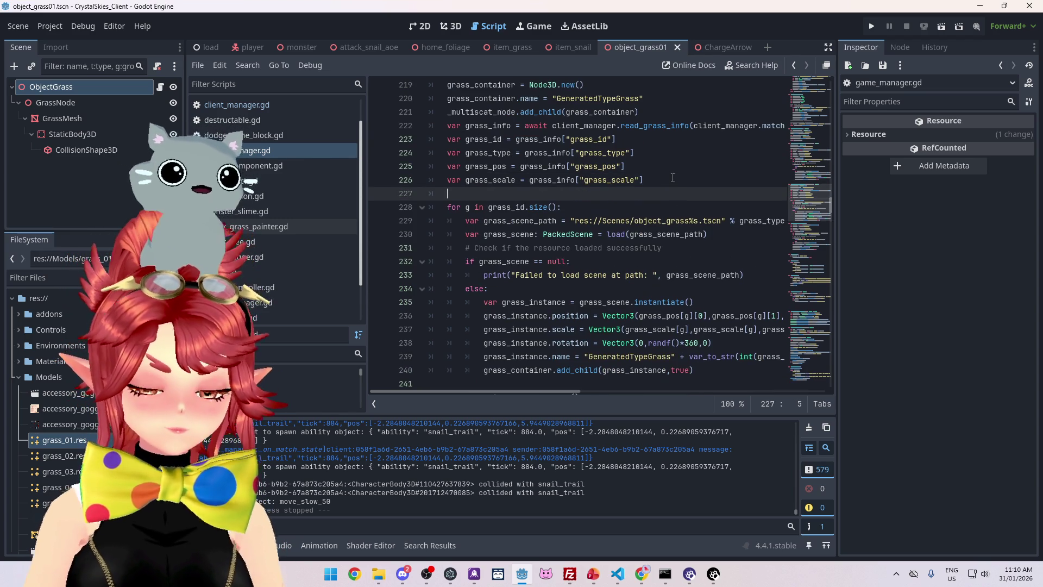
Add a grass_team line reading grass_info["grass_team"] below the grass_scale line.
type("var gras_")
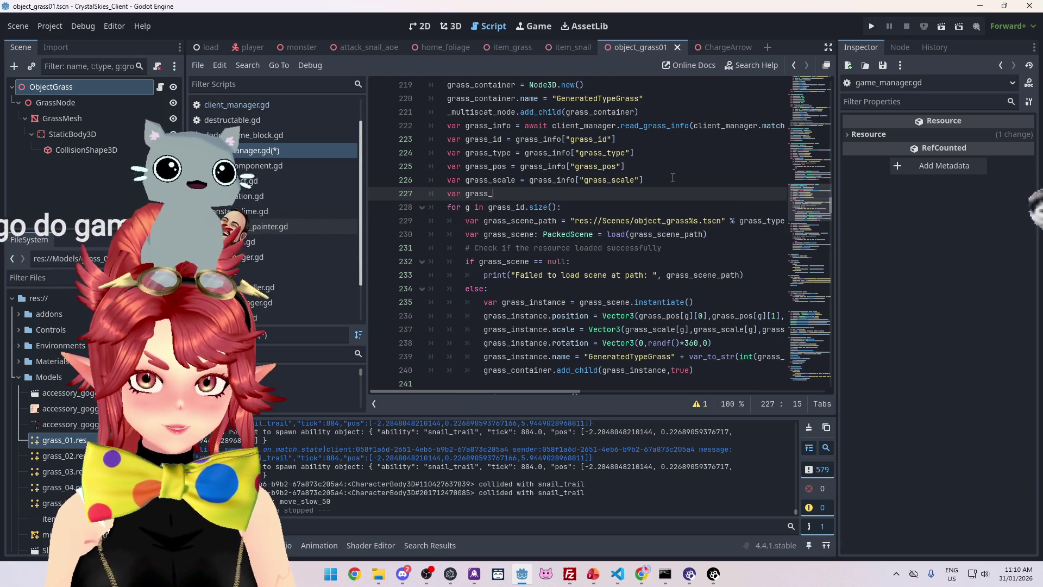
type("team")
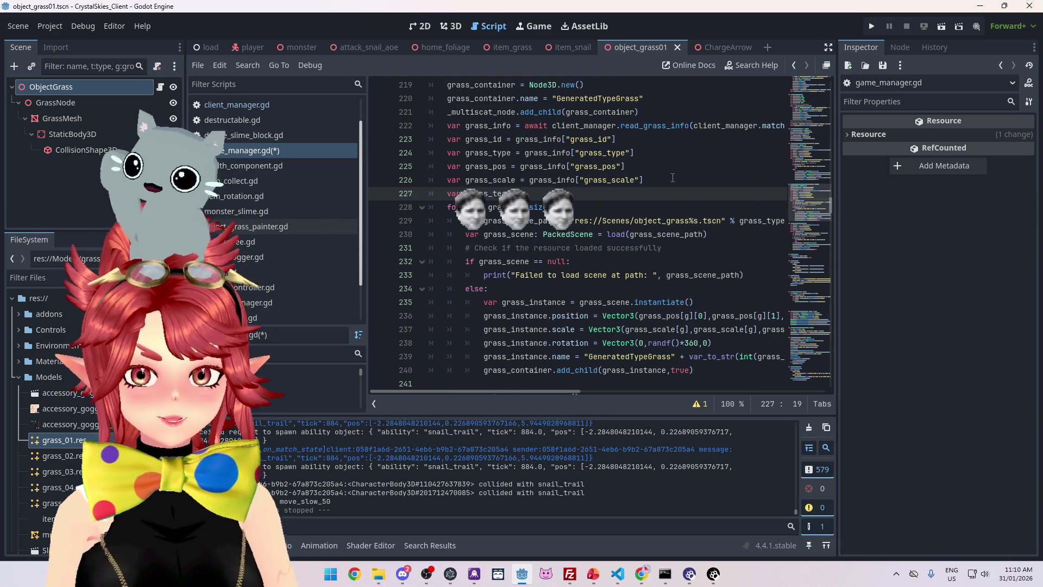
type(" = grass_info[\"grass_scale\"]")
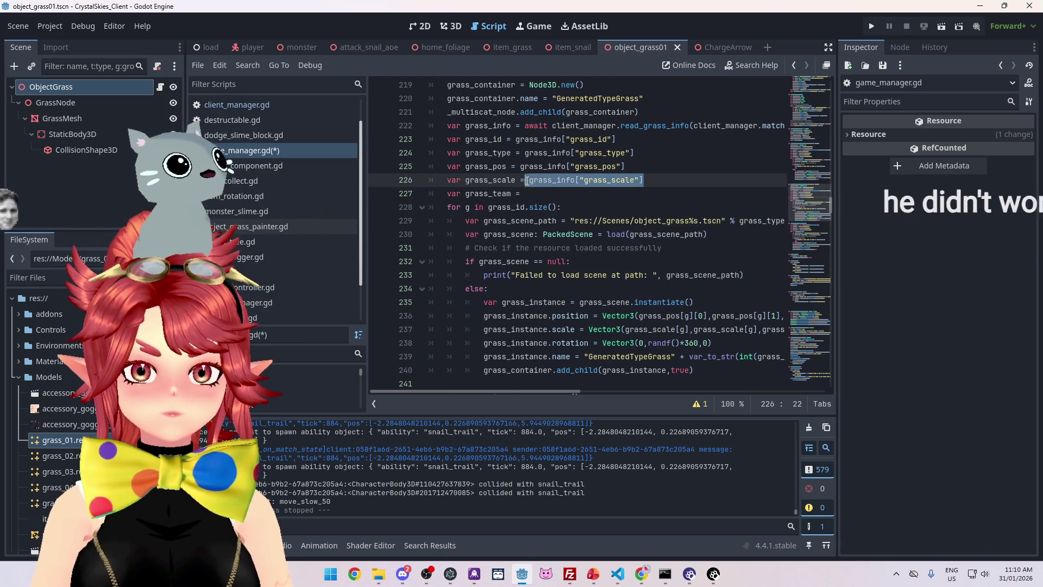
left_click_drag(607, 194, 629, 194)
type("team")
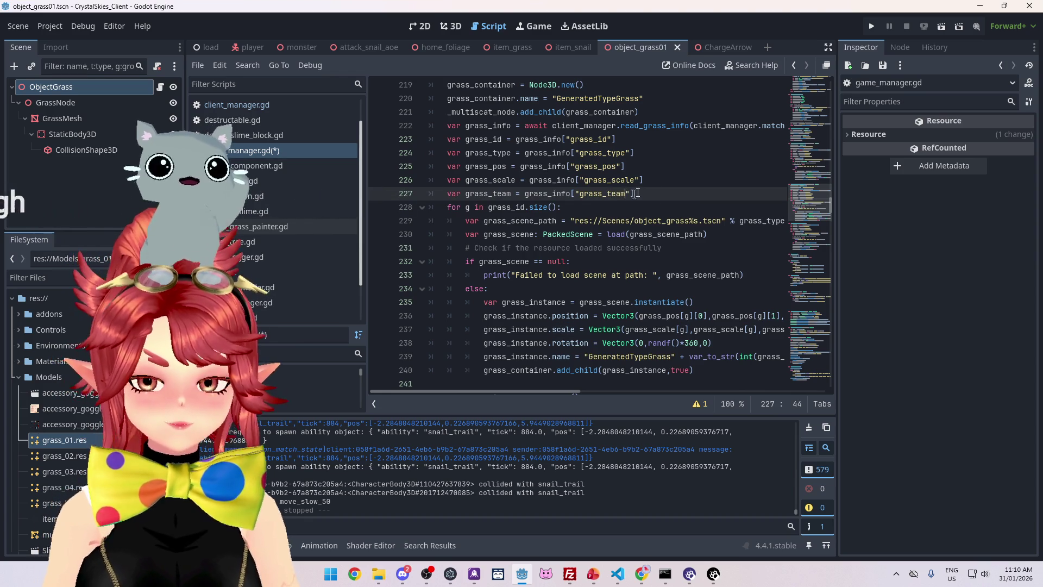
left_click(652, 180)
Scroll the spawning code, then open the grass painter script to check its set_team function.
scroll(563, 171, "down", 1)
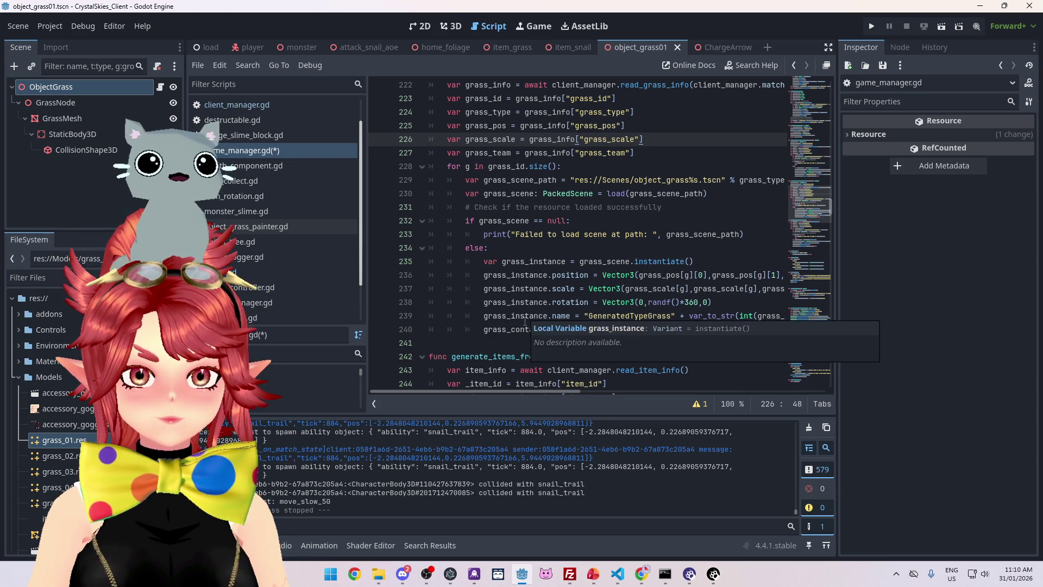
scroll(536, 277, "down", 1)
scroll(536, 277, "up", 2)
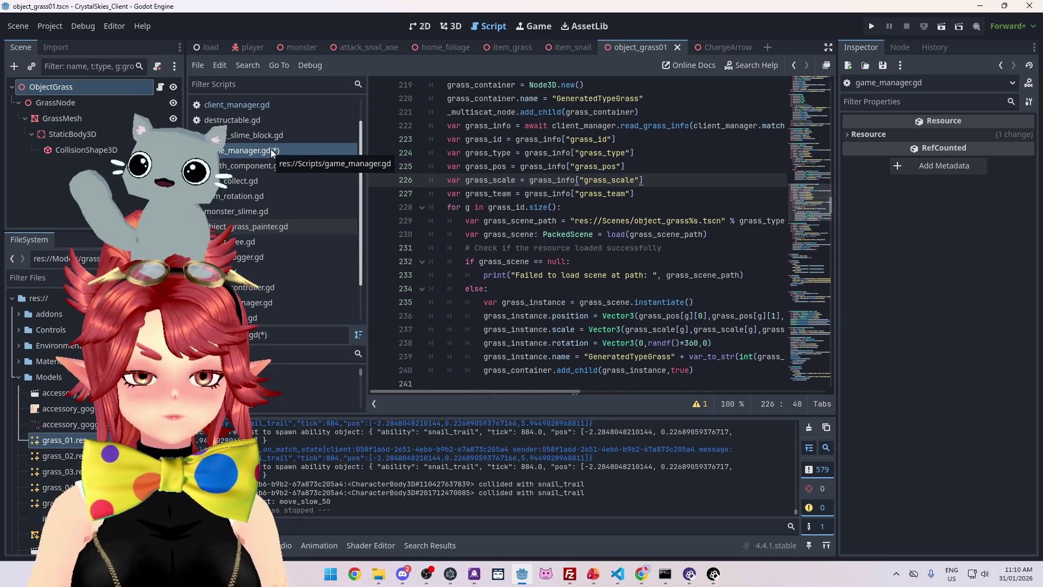
left_click(283, 227)
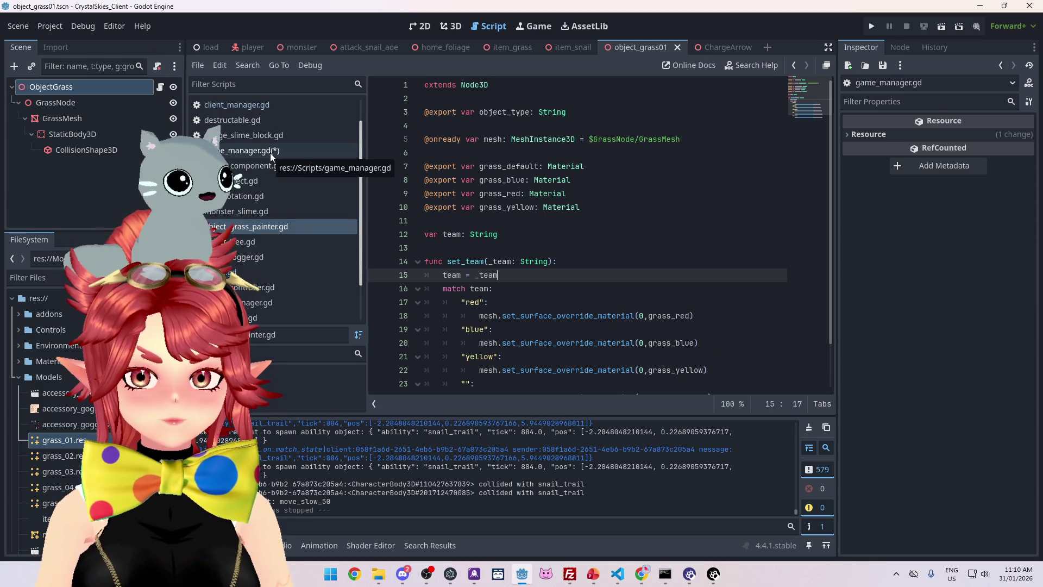
In game_manager.gd, add grass_instance.set_team(grass_team[g]) after add_child, then run the project.
left_click(270, 153)
scroll(535, 191, "down", 1)
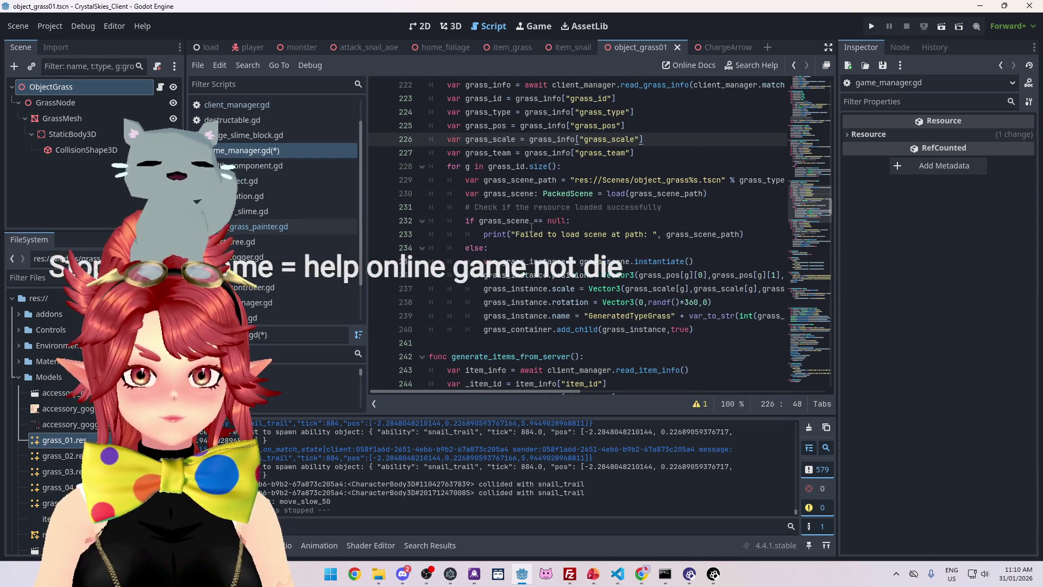
left_click(739, 330)
key("Return")
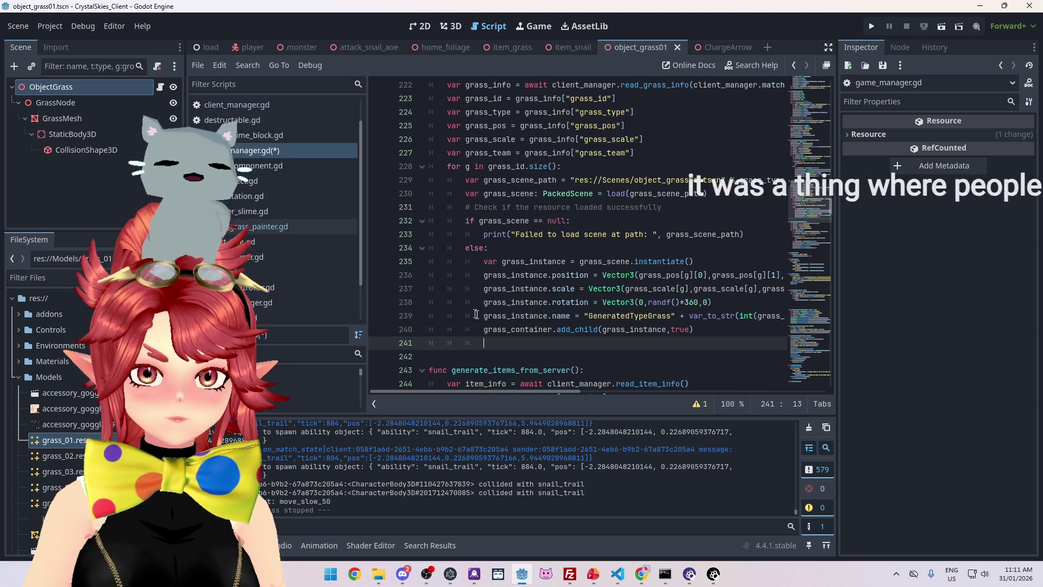
type("grass_in")
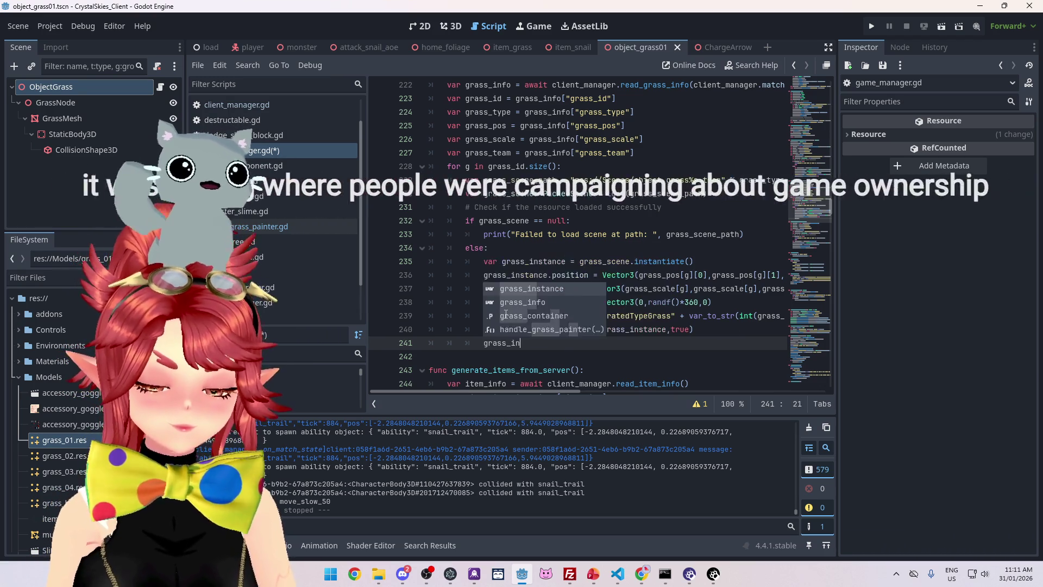
type("stance.set_")
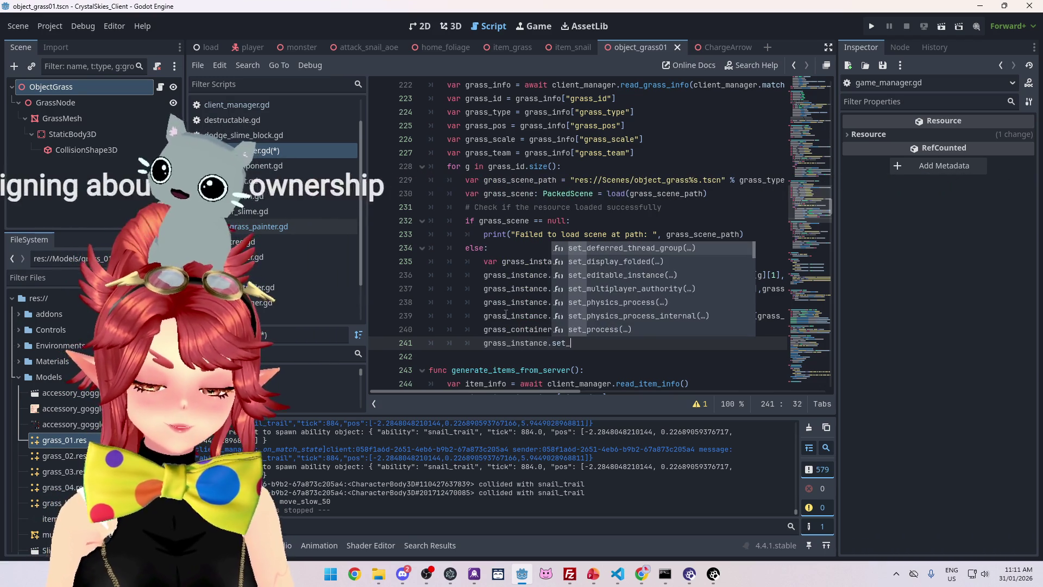
type("team()")
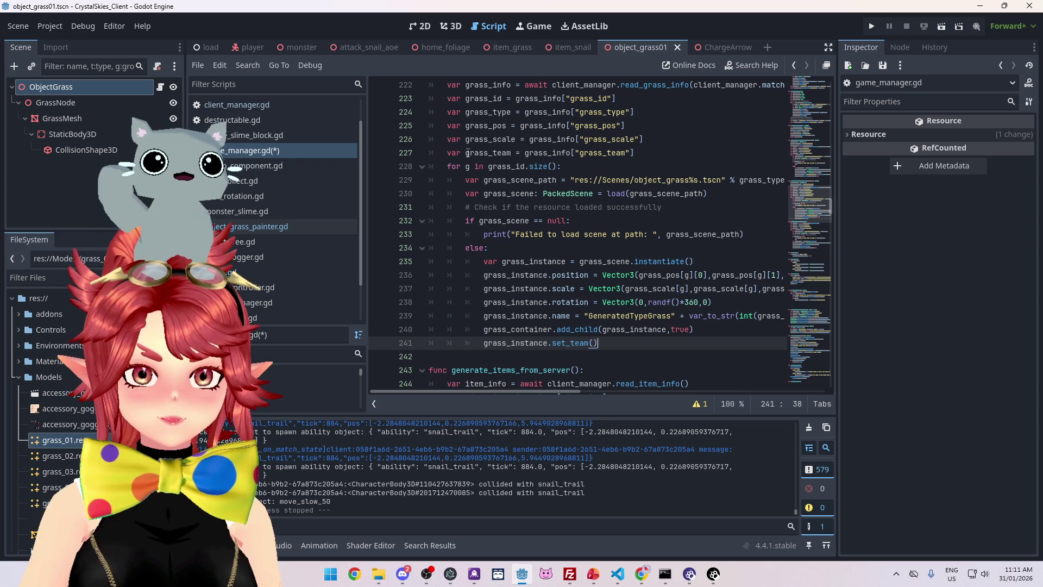
left_click_drag(467, 154, 488, 153)
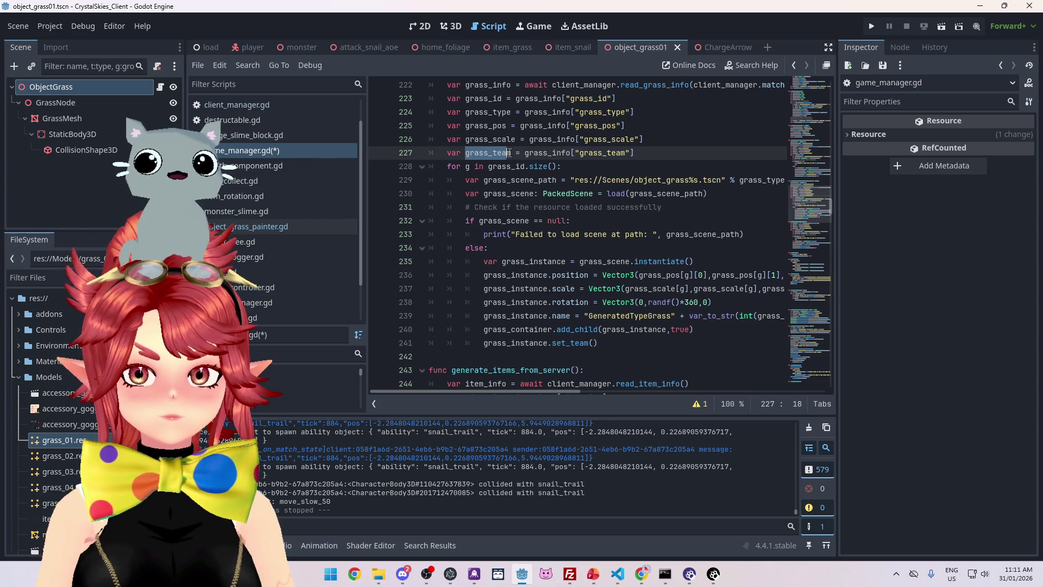
left_click(594, 343)
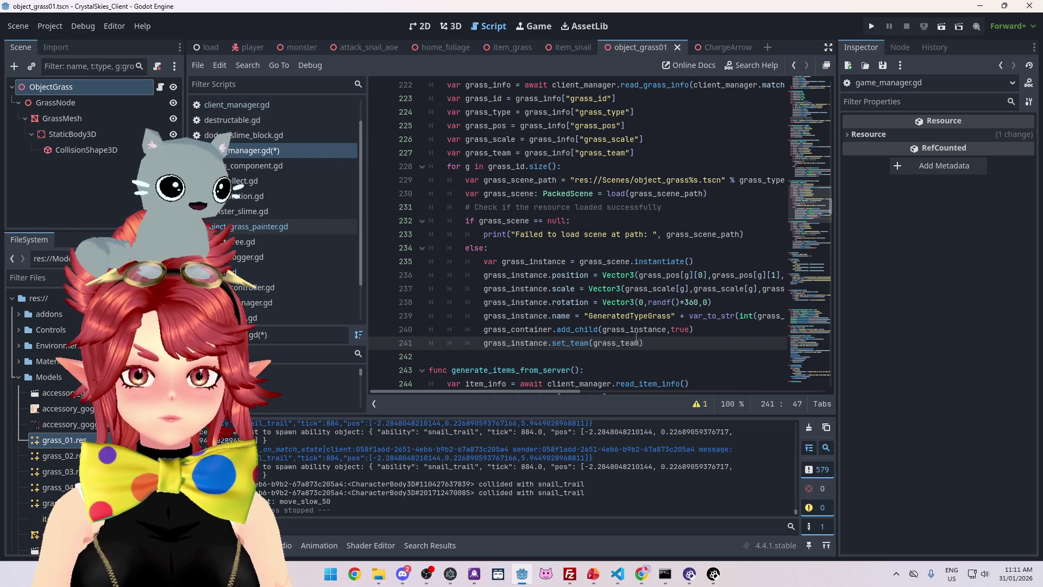
type("[g]")
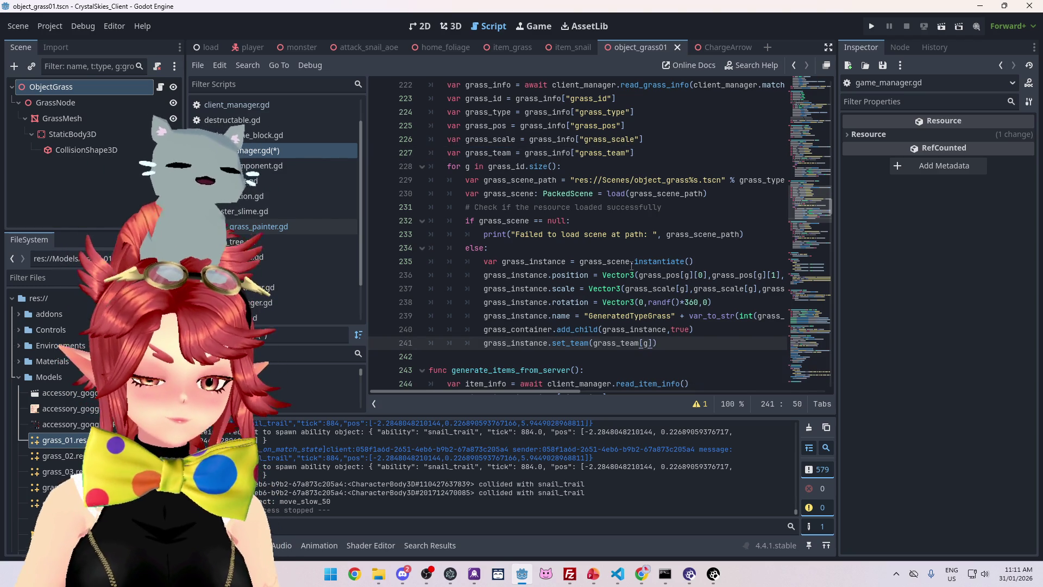
left_click(872, 27)
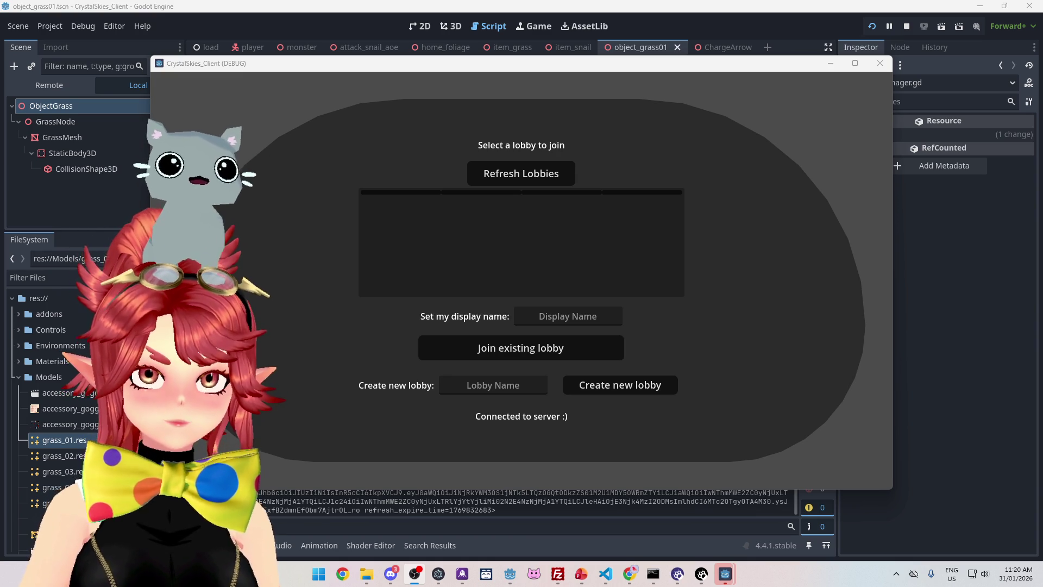
Switch from the running client over to the browser window.
key("alt+Tab")
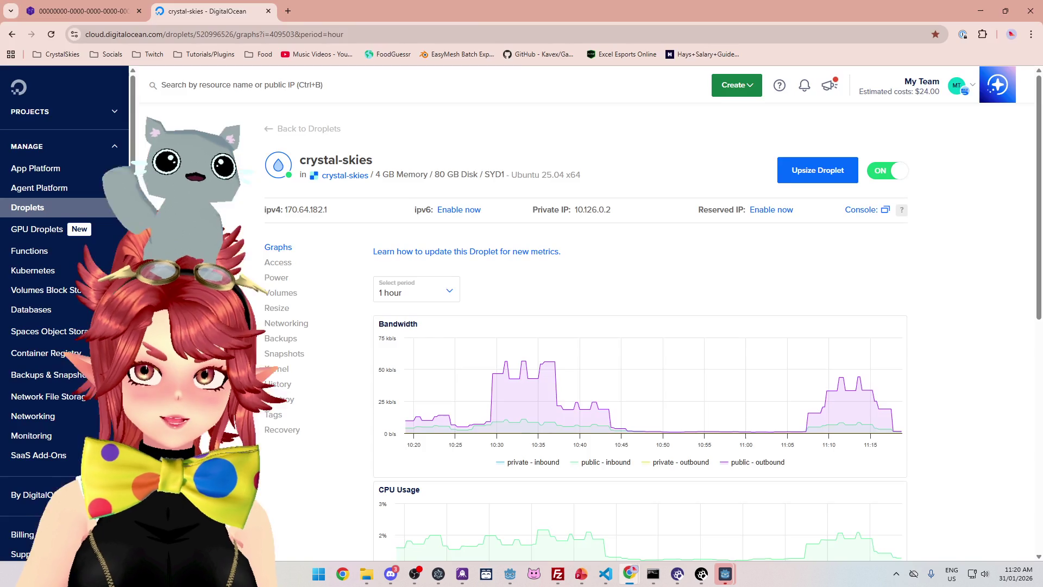
Search Google for 'tens machine' in a new tab and expand the full AI overview.
key("ctrl+t")
type("tens machine")
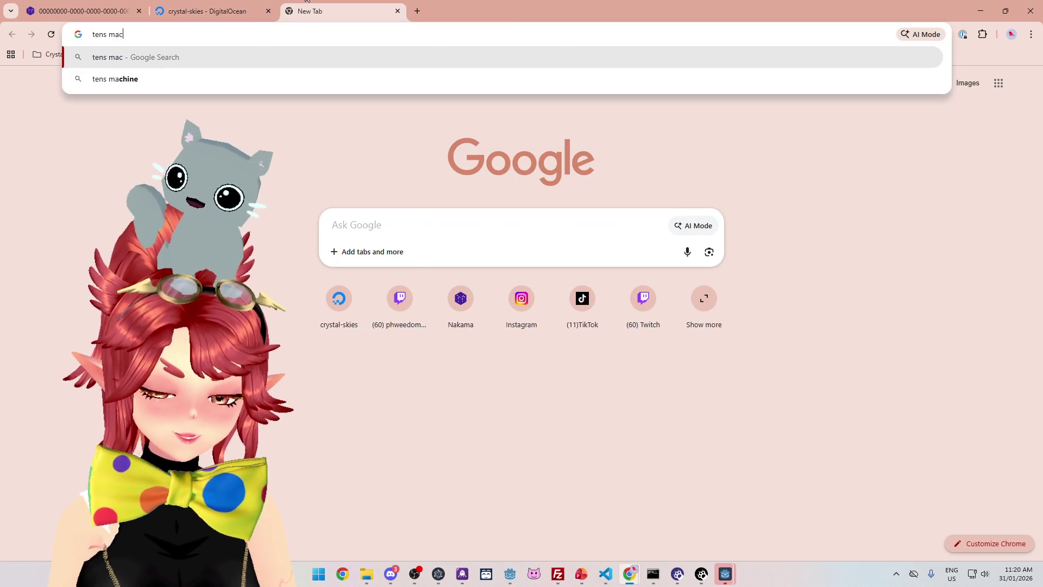
key("Return")
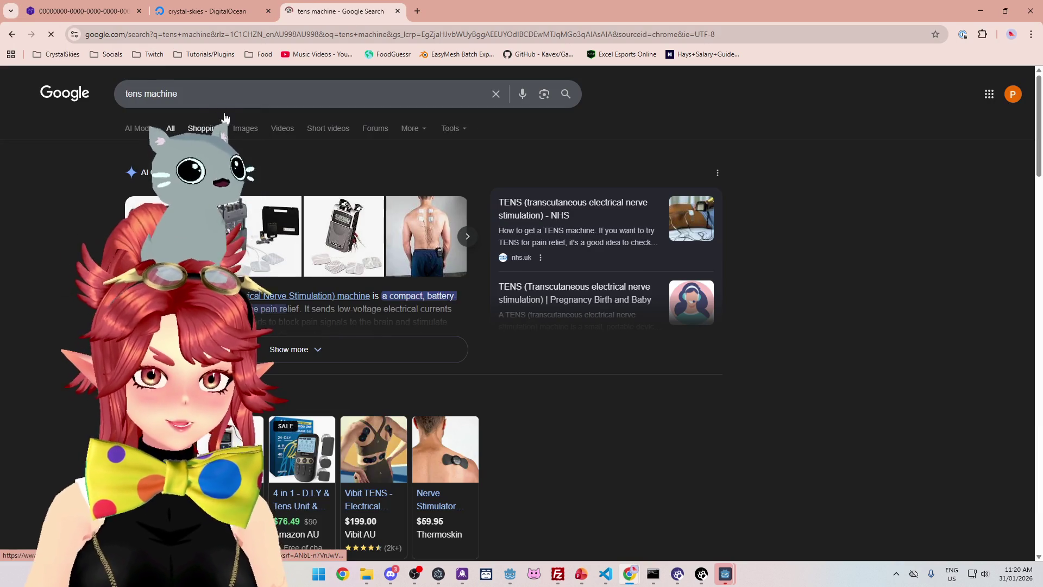
left_click(412, 349)
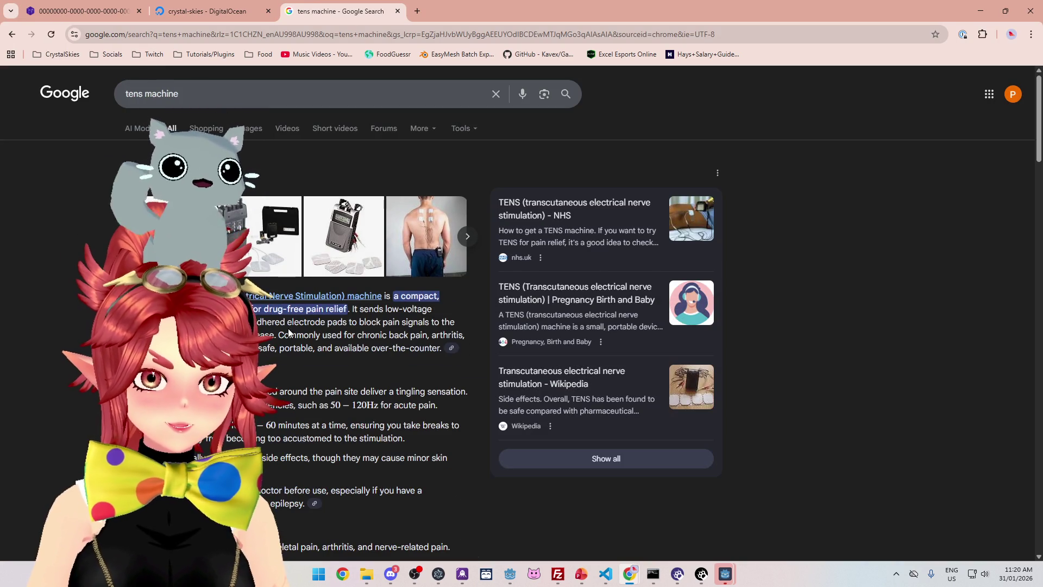
Highlight overview passages on electrode pads and usage, then close the tab and minimize Chrome.
mouse_move(351, 311)
left_mouse_down()
mouse_move(443, 313)
mouse_move(285, 336)
mouse_move(401, 338)
left_mouse_up()
left_click_drag(259, 347, 370, 348)
scroll(348, 369, "down", 1)
left_click(348, 370)
left_click_drag(218, 337, 212, 437)
scroll(259, 348, "down", 4)
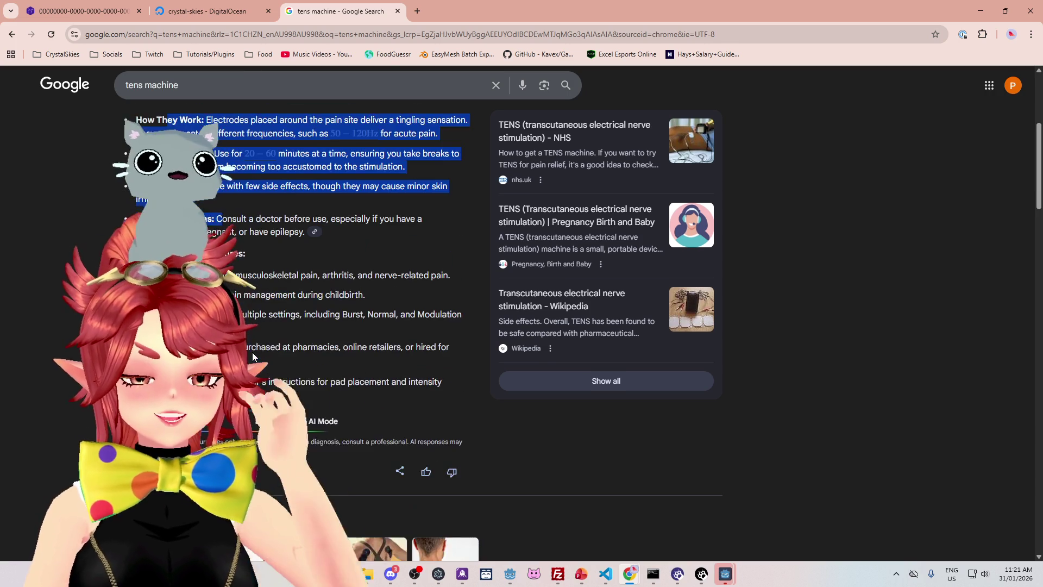
scroll(399, 157, "up", 5)
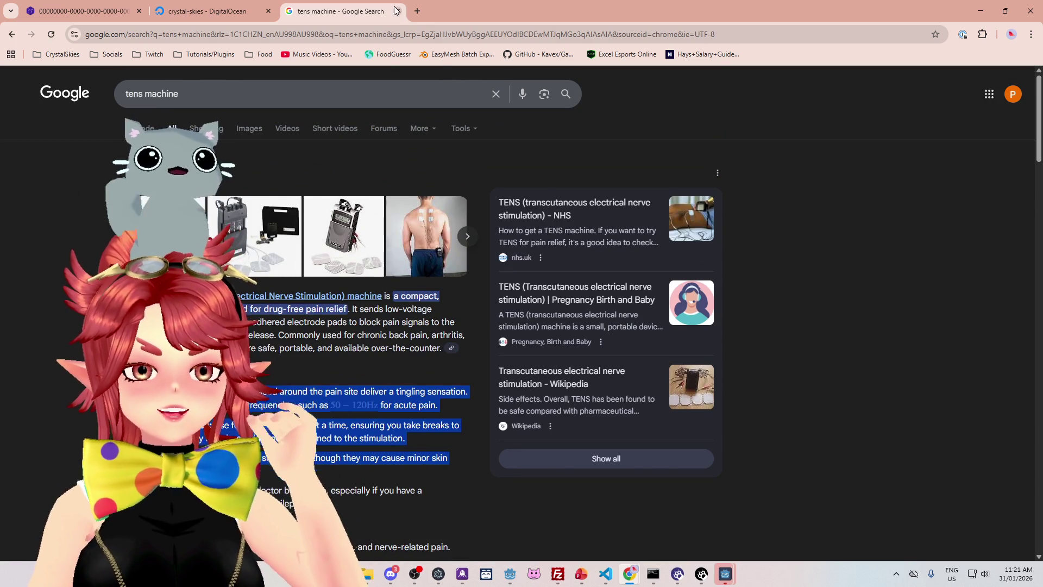
left_click(397, 11)
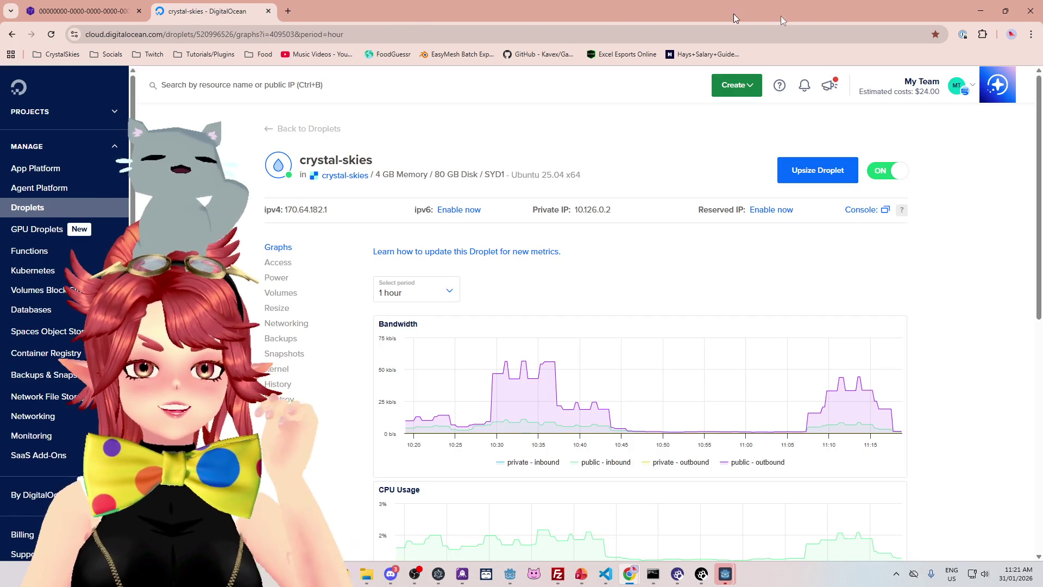
left_click(981, 17)
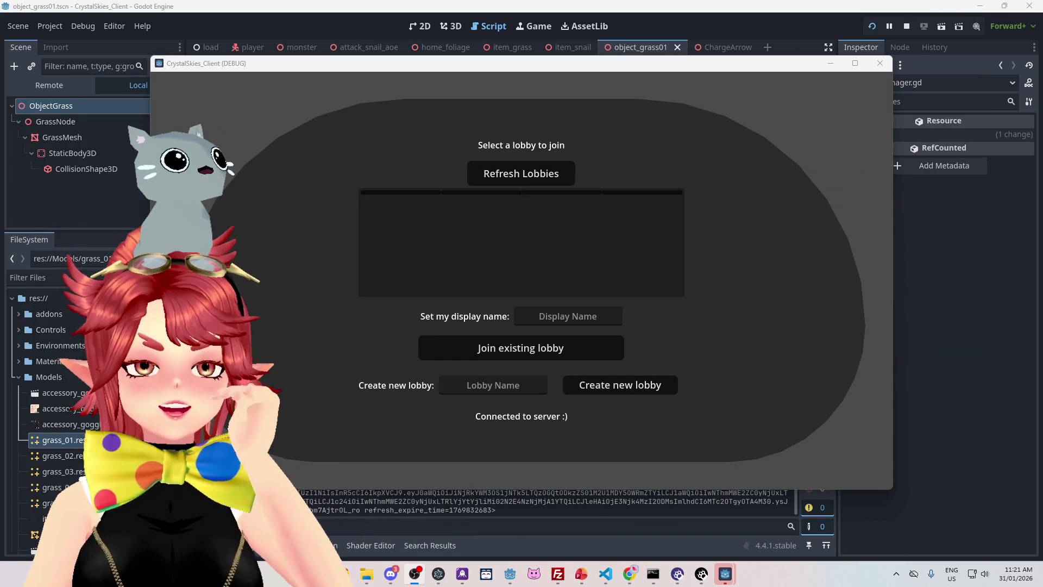
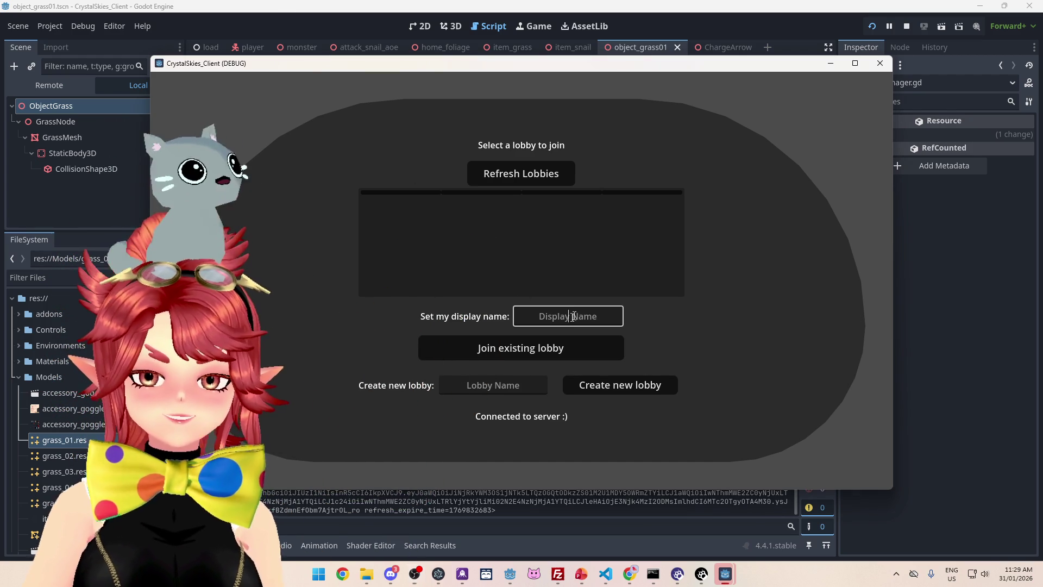
Correct the display name and create a new lobby named 'asdd'.
key("BackSpace")
type("hwee")
left_click(493, 385)
type("asdd")
left_click(622, 390)
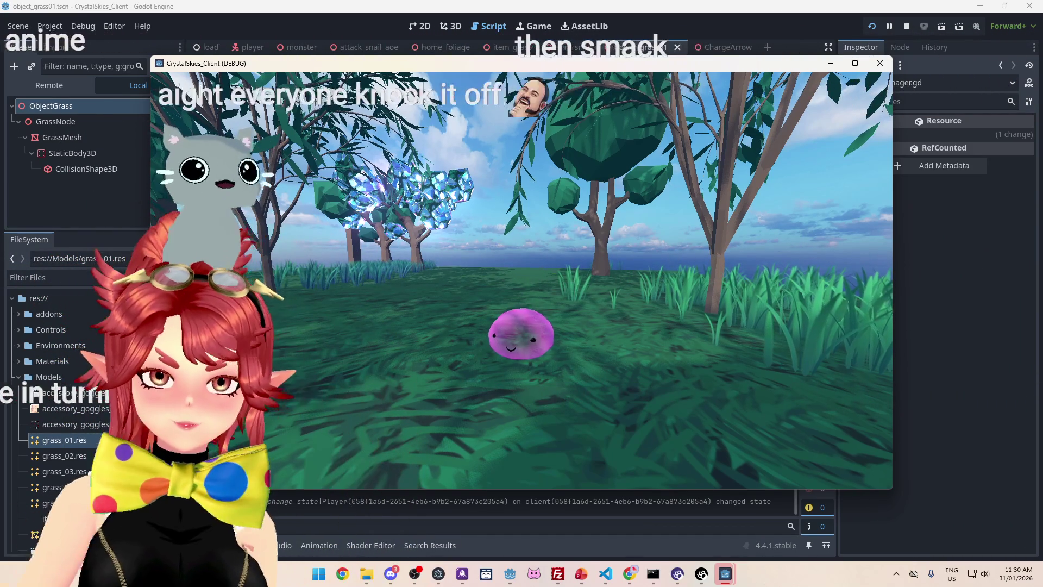
Start a Grass Painter battle from the host settings menu.
key("Right")
key("Escape")
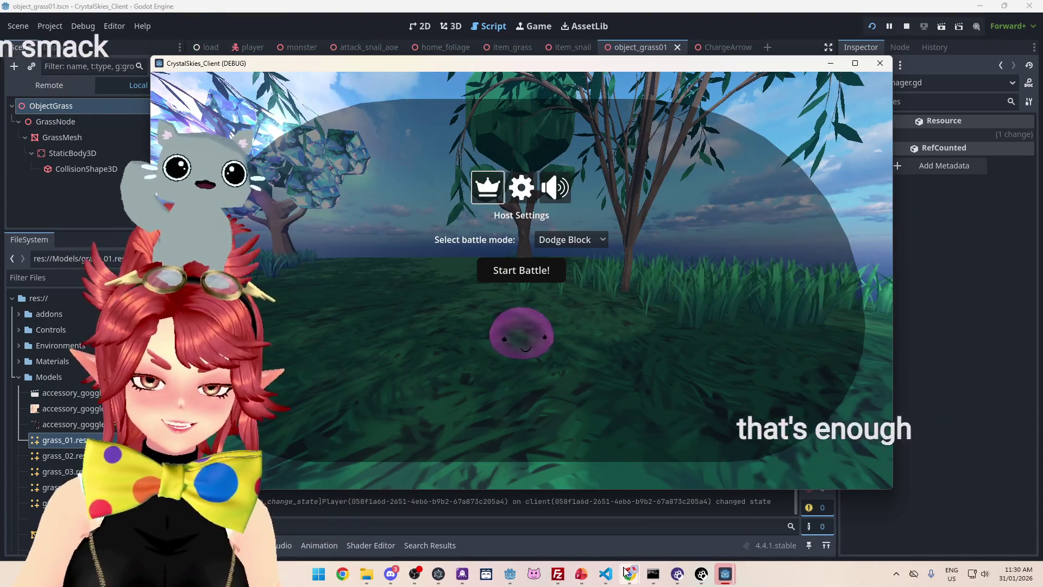
mouse_move(631, 574)
left_click(579, 238)
left_click(580, 274)
left_click(521, 270)
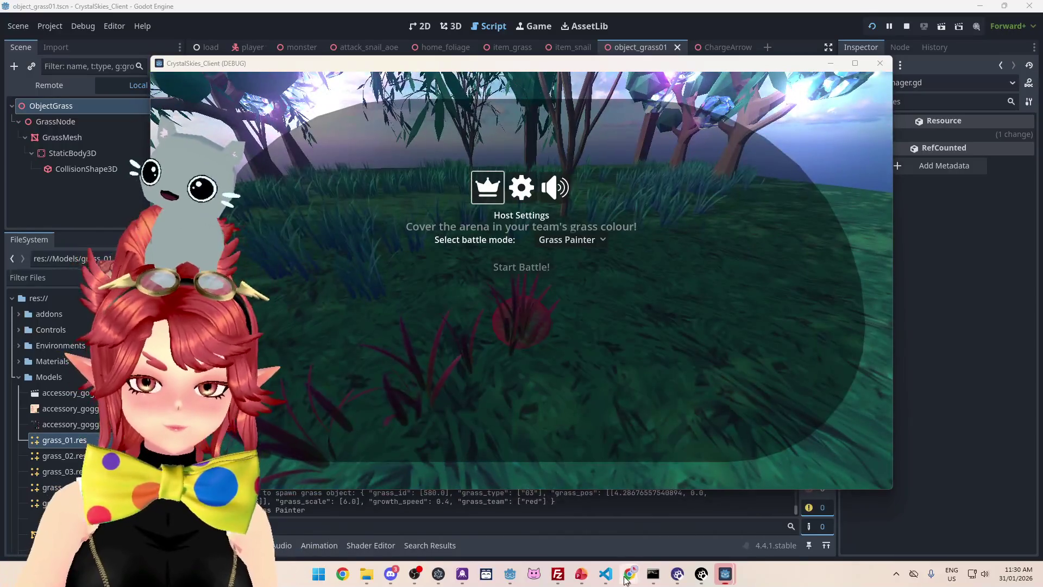
left_click(628, 576)
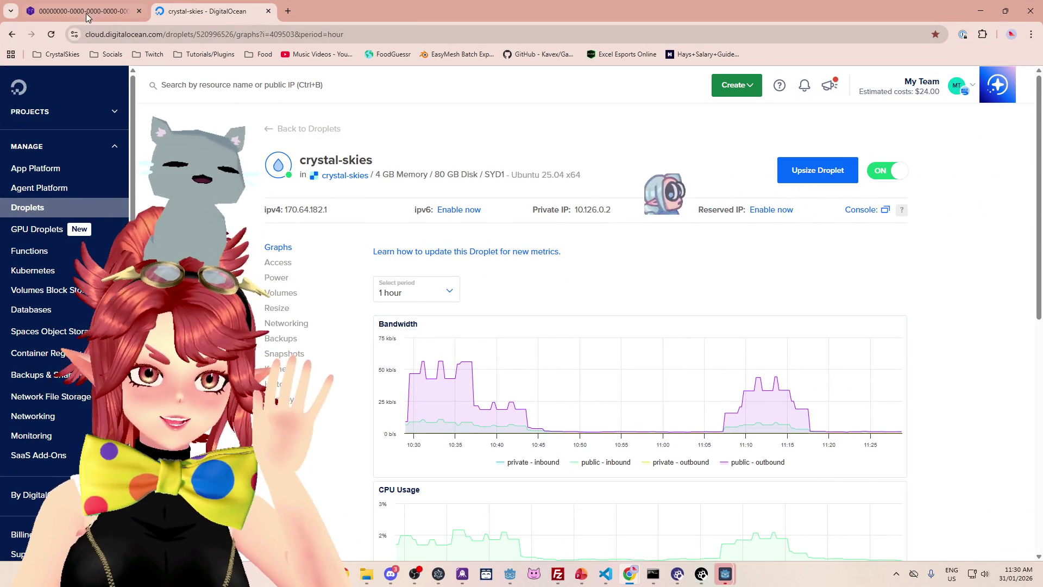
Open the grass storage object in Nakama Console and scroll through its JSON.
key("ctrl+1")
left_click(49, 243)
left_click(78, 201)
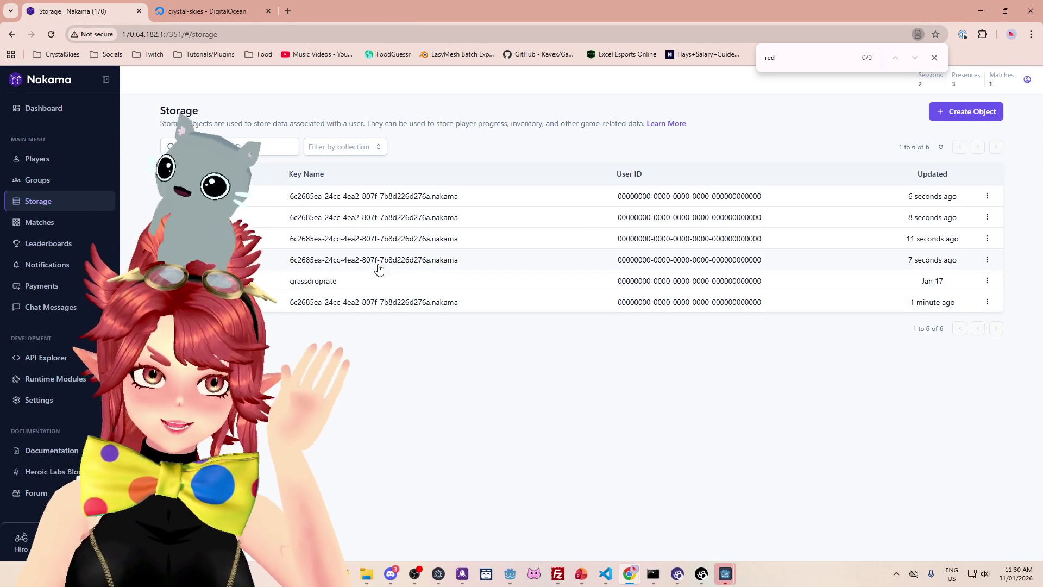
left_click(341, 204)
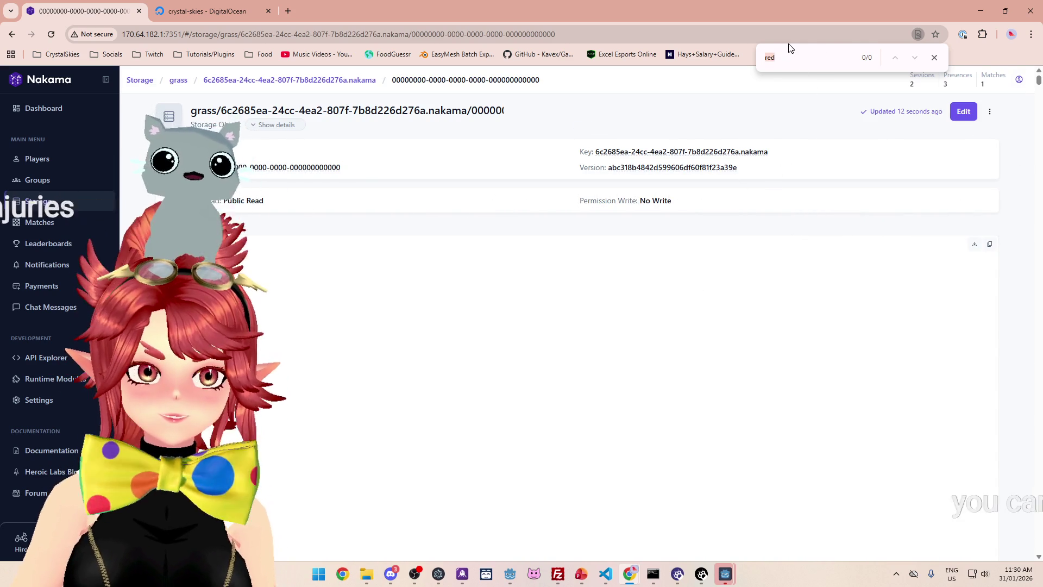
mouse_move(1039, 84)
left_mouse_down()
mouse_move(1032, 232)
mouse_move(999, 384)
left_mouse_up()
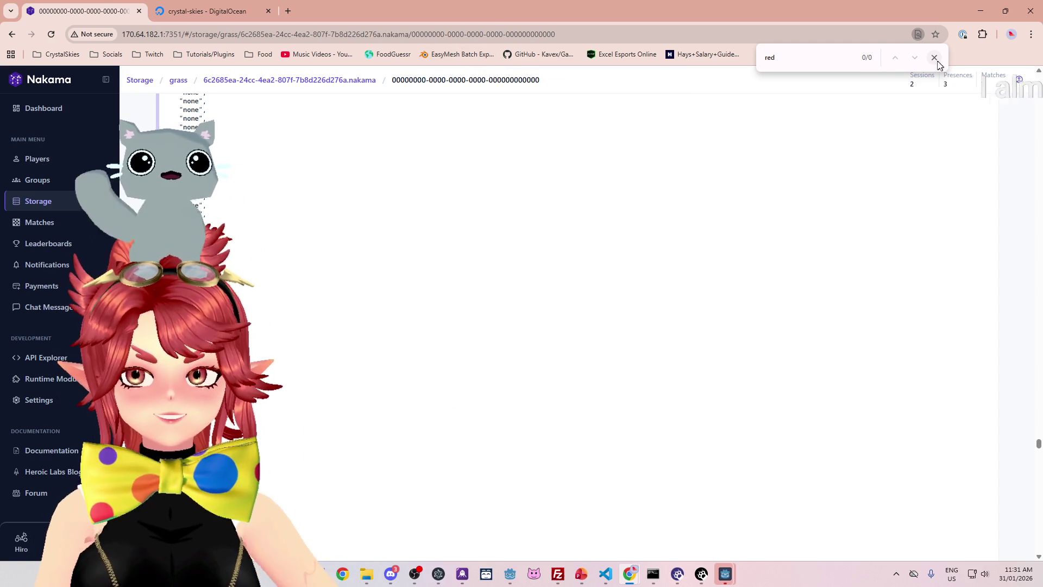
Check a player storage object, then reopen the grass object and scroll its values.
left_click(56, 209)
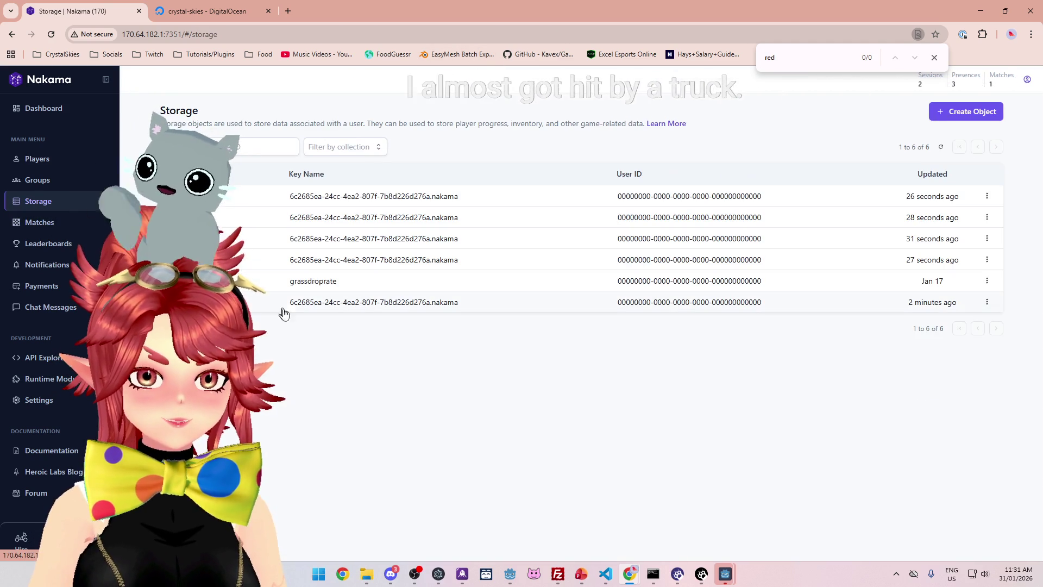
left_click(323, 264)
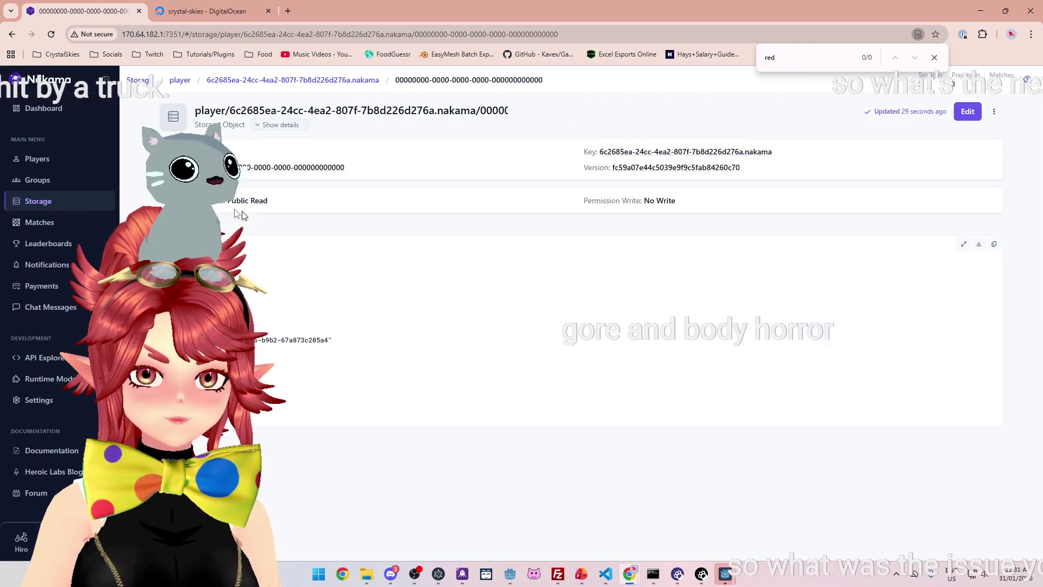
left_click(42, 204)
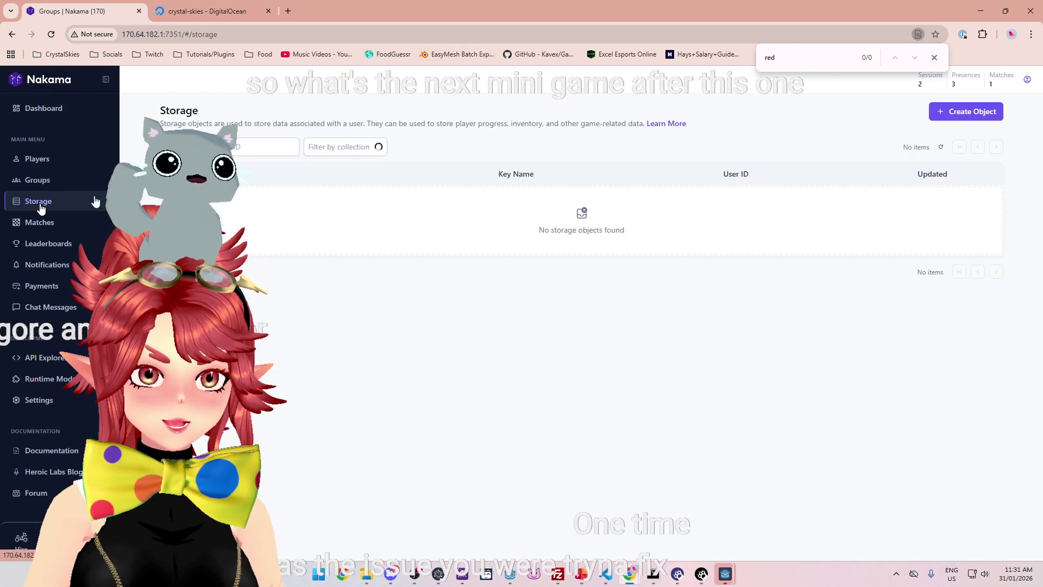
left_click(586, 230)
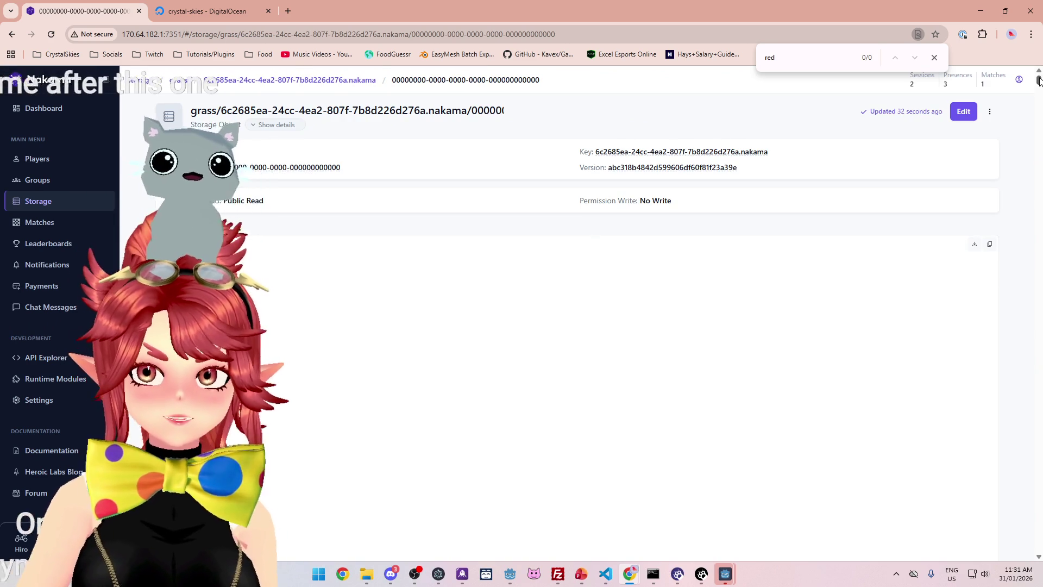
left_click_drag(1039, 80, 1028, 227)
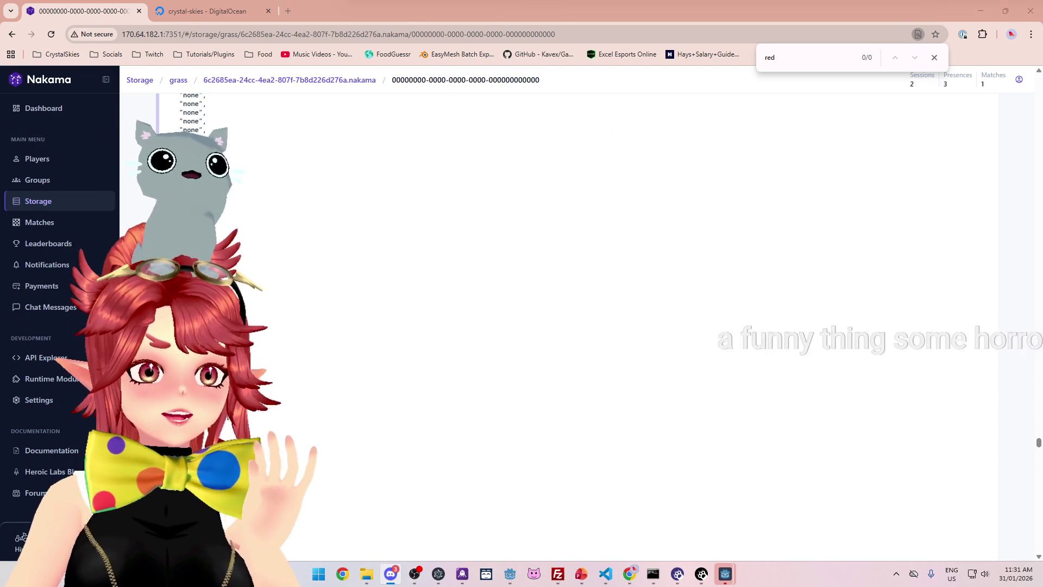
left_click(391, 574)
Maximize Discord and open the Crystal Skies battlemode-suggestions forum to start a new post.
left_click(859, 84)
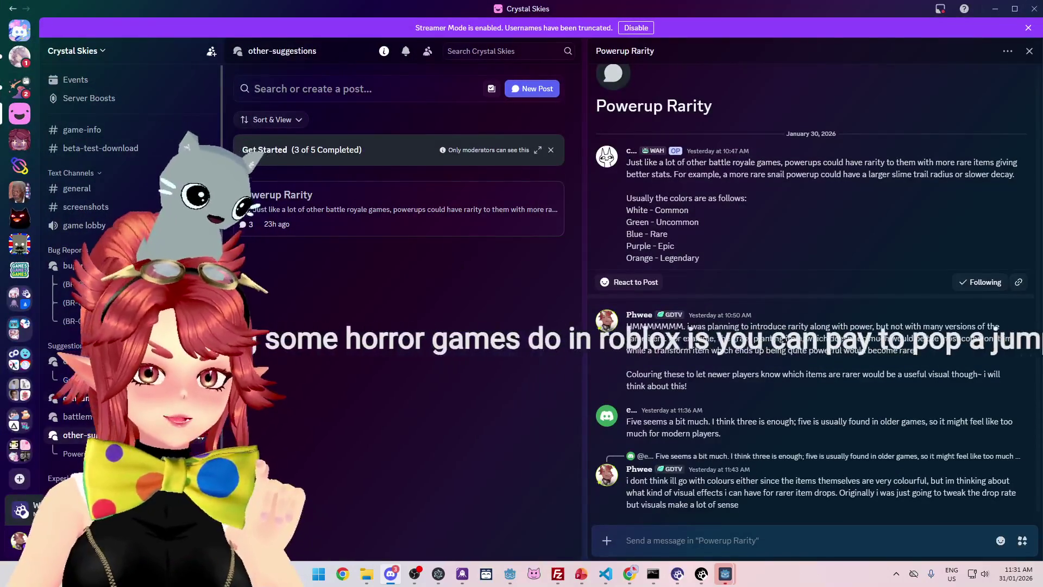
left_click(82, 416)
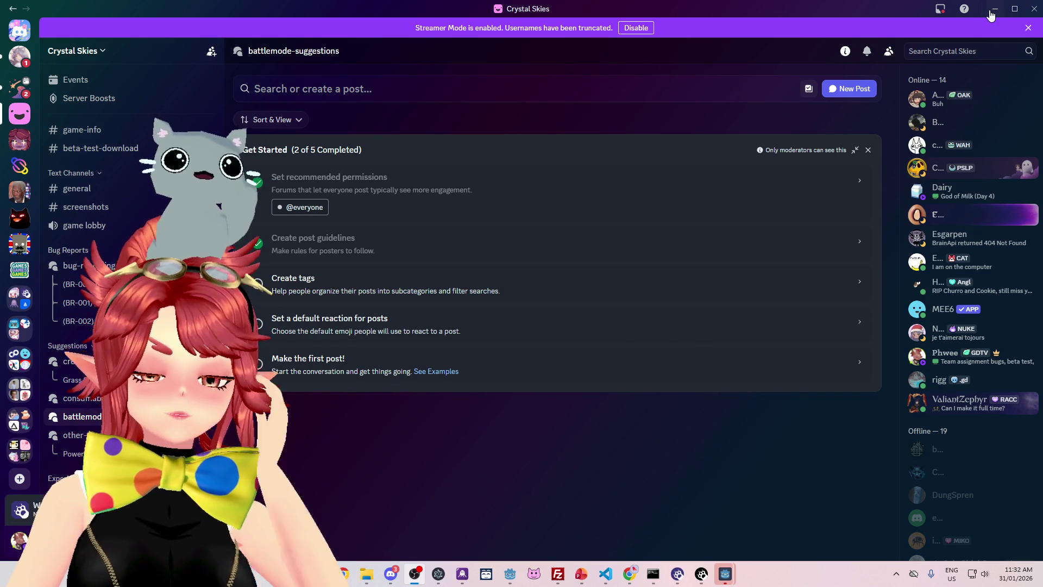
left_click(578, 94)
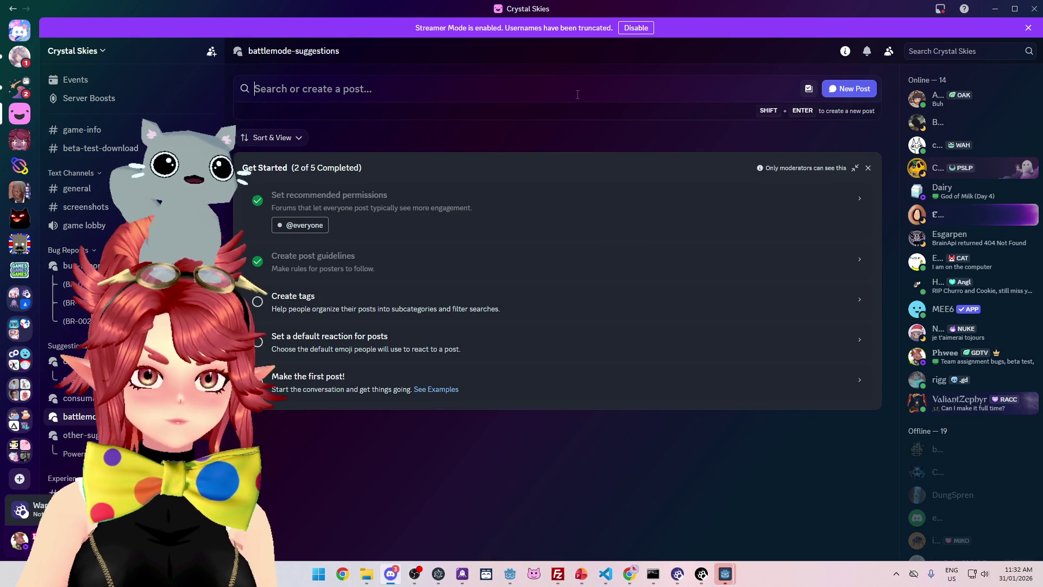
Draft a '50/50 Chance mode' post with the two-platform, death and next-round rules on separate lines.
left_click(851, 89)
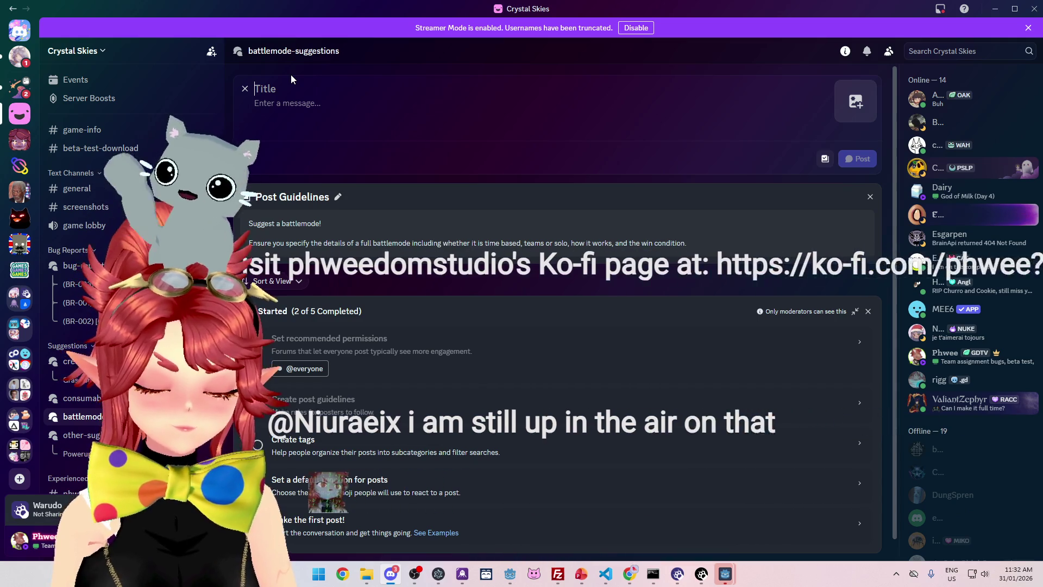
type("50")
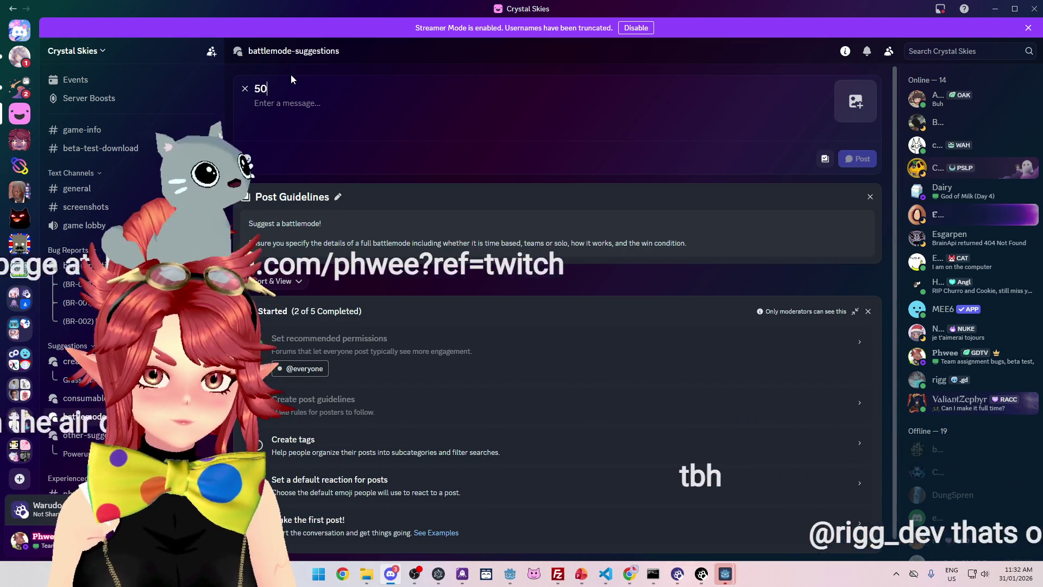
type("/50 Chance ")
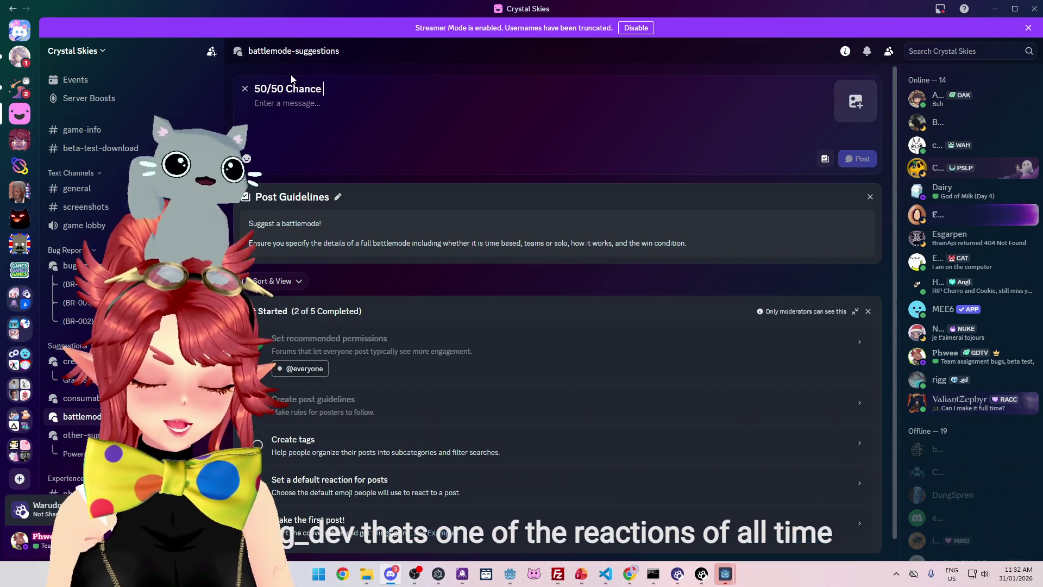
type("mode")
left_click(294, 106)
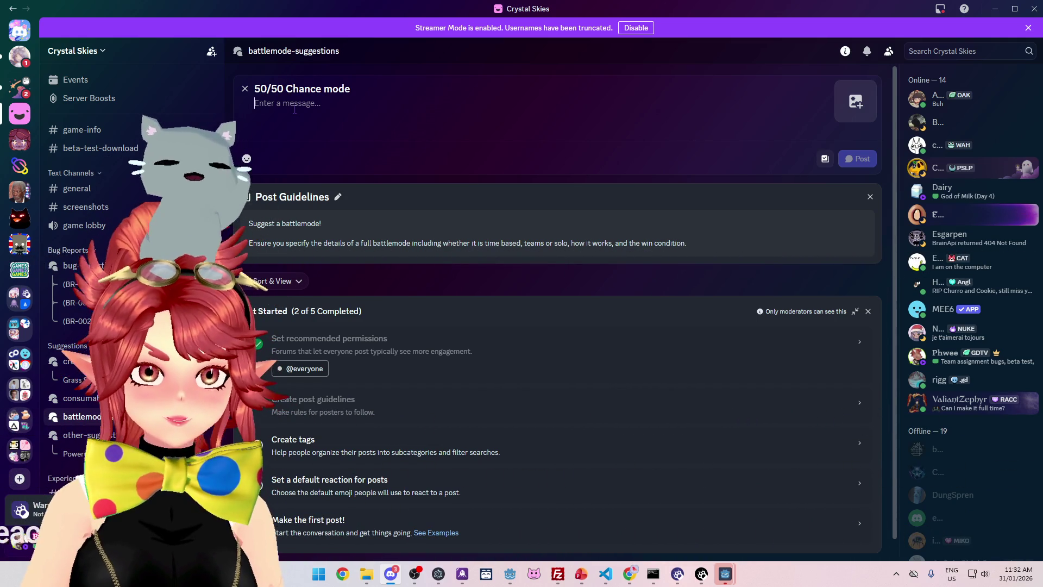
type("There are two pla")
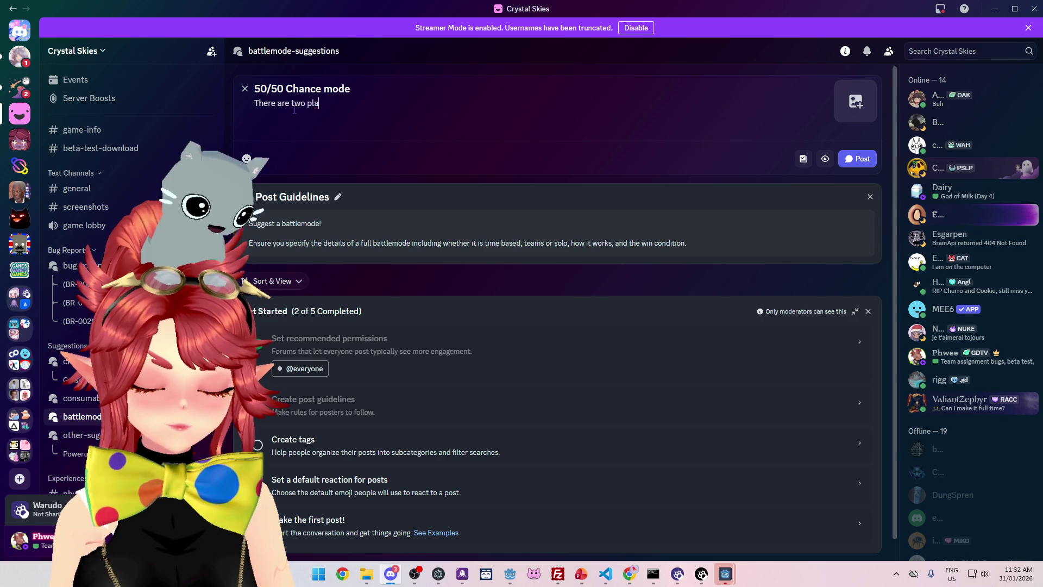
type("tform = go to next round")
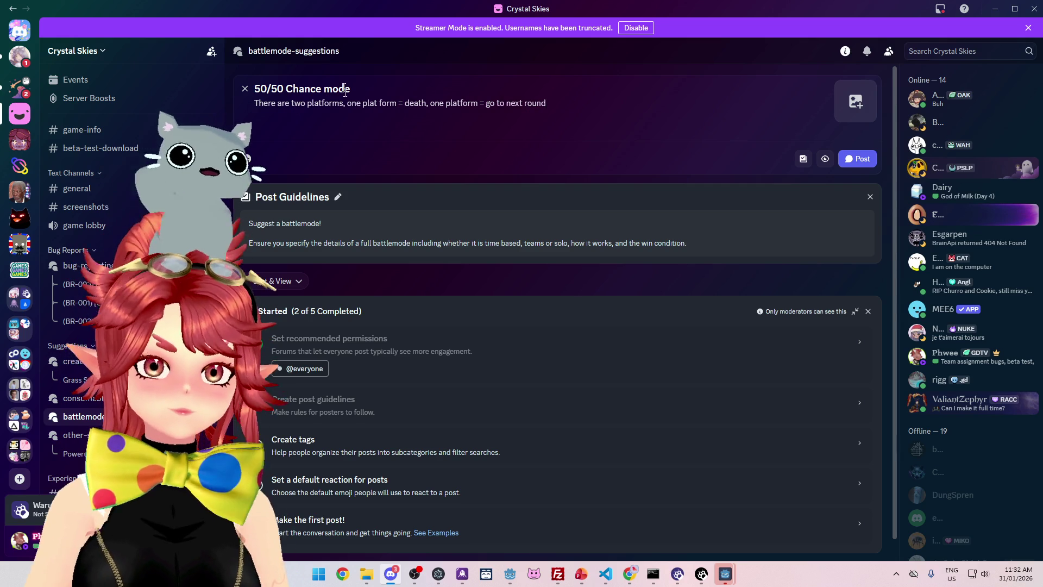
key("BackSpace")
key("BackSpace")
key("shift+Return")
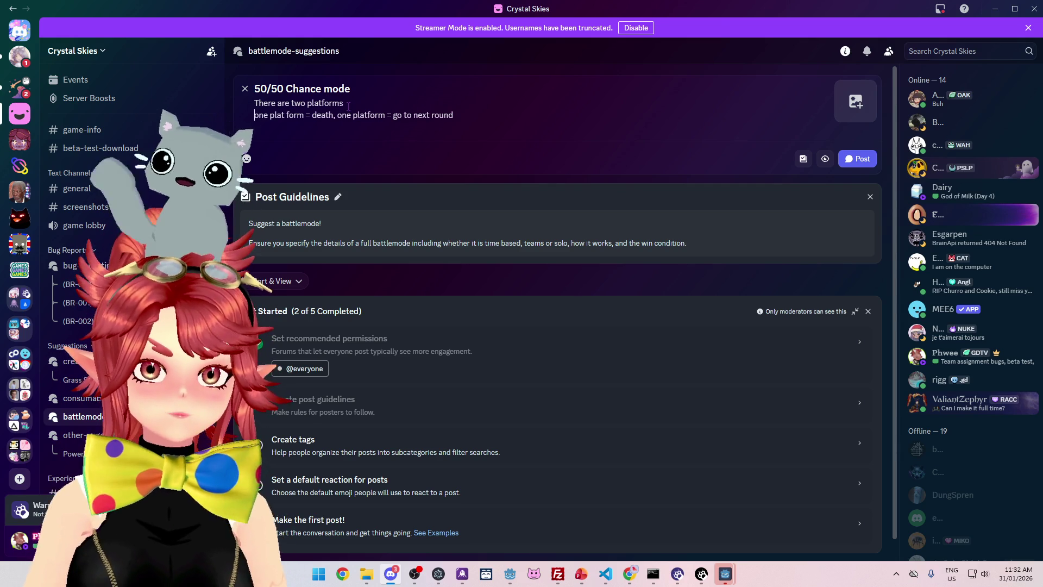
key("BackSpace")
key("BackSpace")
key("shift+Return")
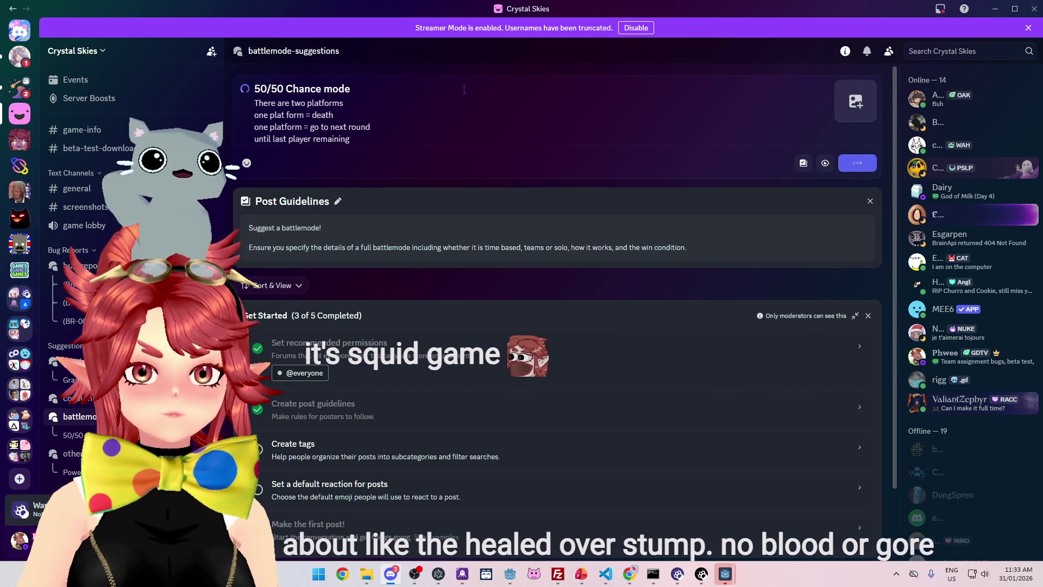
Publish the 50/50 Chance mode post, then minimize Discord.
left_click(863, 165)
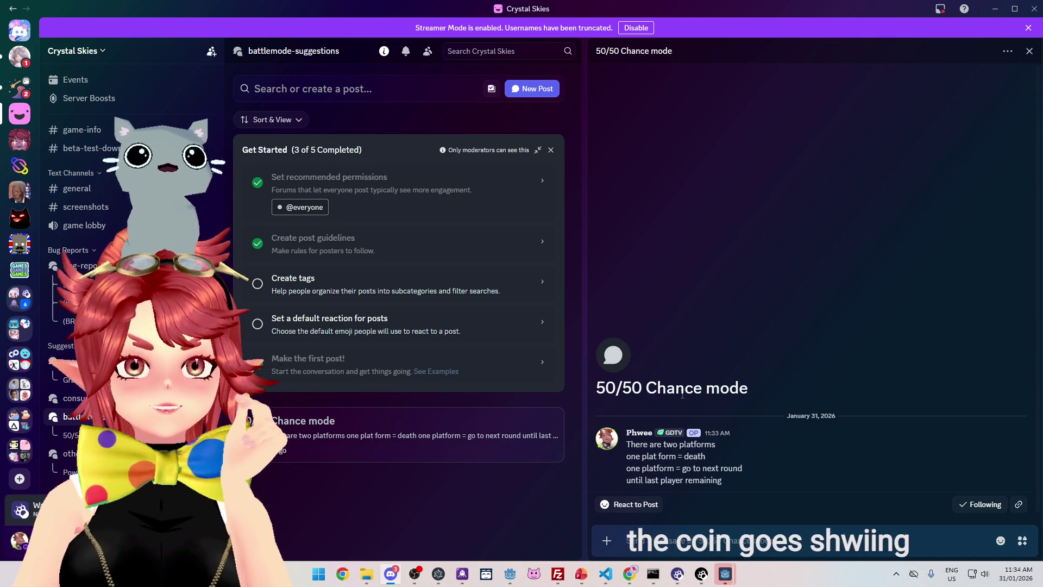
left_click(994, 14)
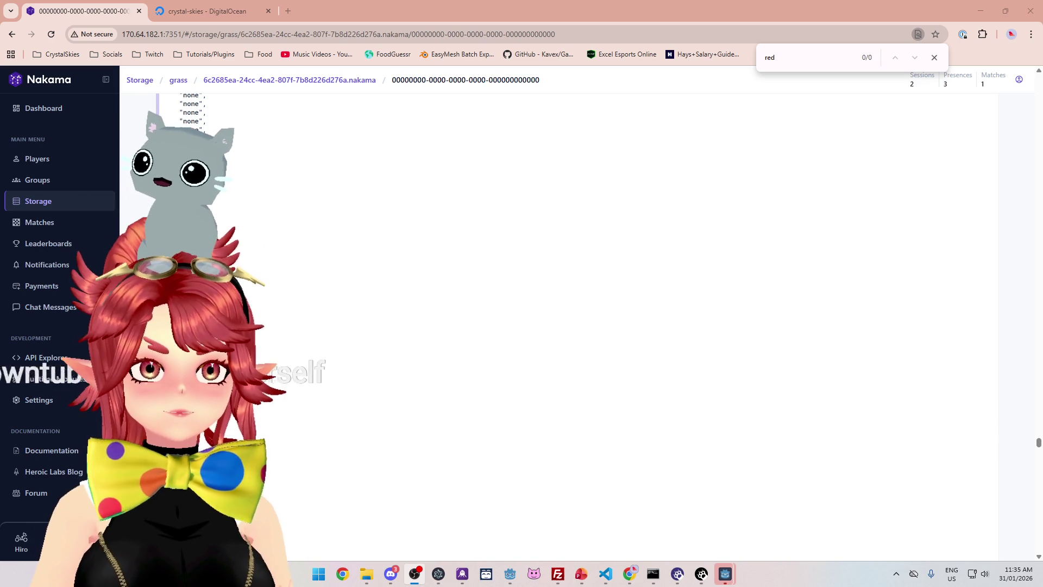
Bring Discord up to view the 50/50 Chance mode post, then minimize it again.
left_click(390, 574)
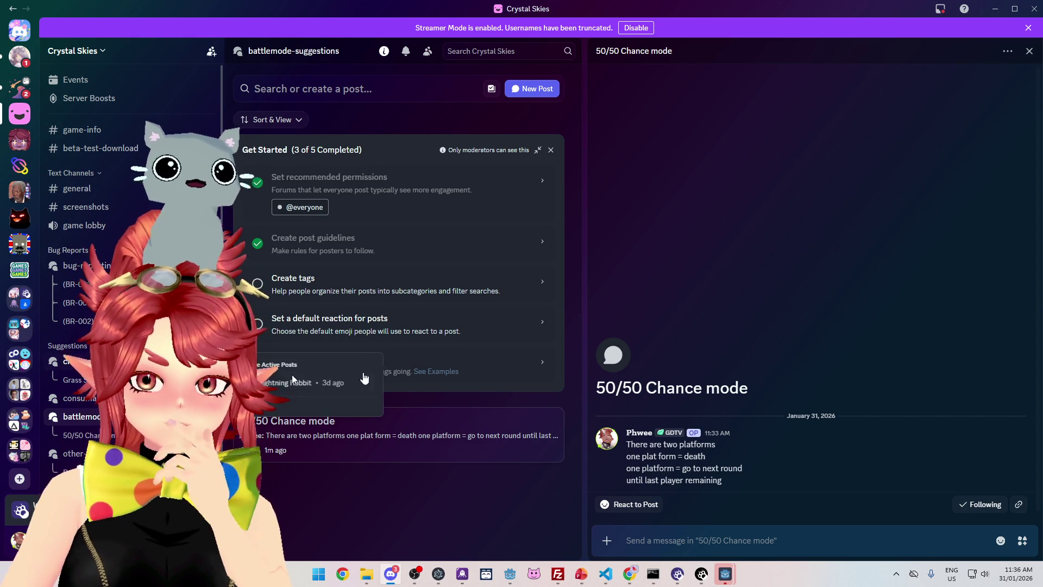
left_click(995, 9)
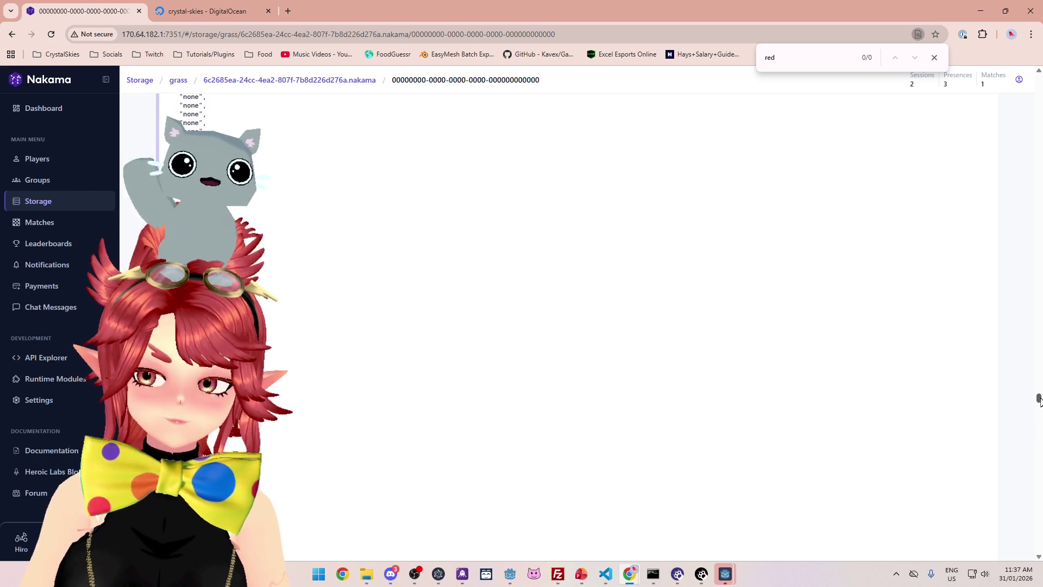
Scroll the grass storage record to the grass_team and grass_slot entries.
mouse_move(1039, 393)
left_mouse_down()
mouse_move(1038, 499)
mouse_move(1025, 385)
mouse_move(1027, 400)
left_mouse_up()
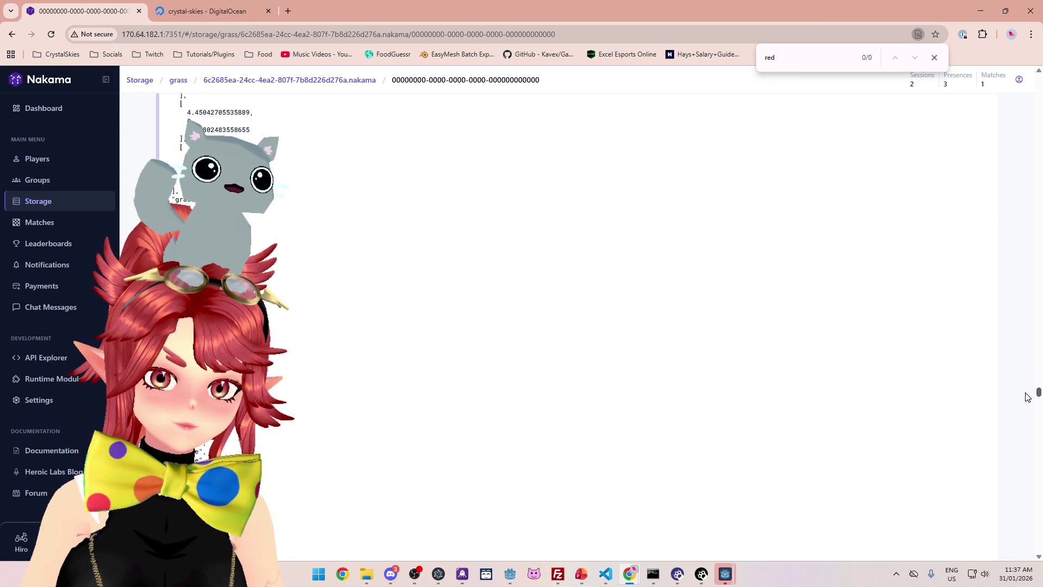
Scroll up the grass storage data, then return to the 50/50 Chance mode post in Discord.
mouse_move(1028, 398)
left_mouse_down()
mouse_move(980, 205)
mouse_move(987, 120)
mouse_move(992, 134)
left_mouse_up()
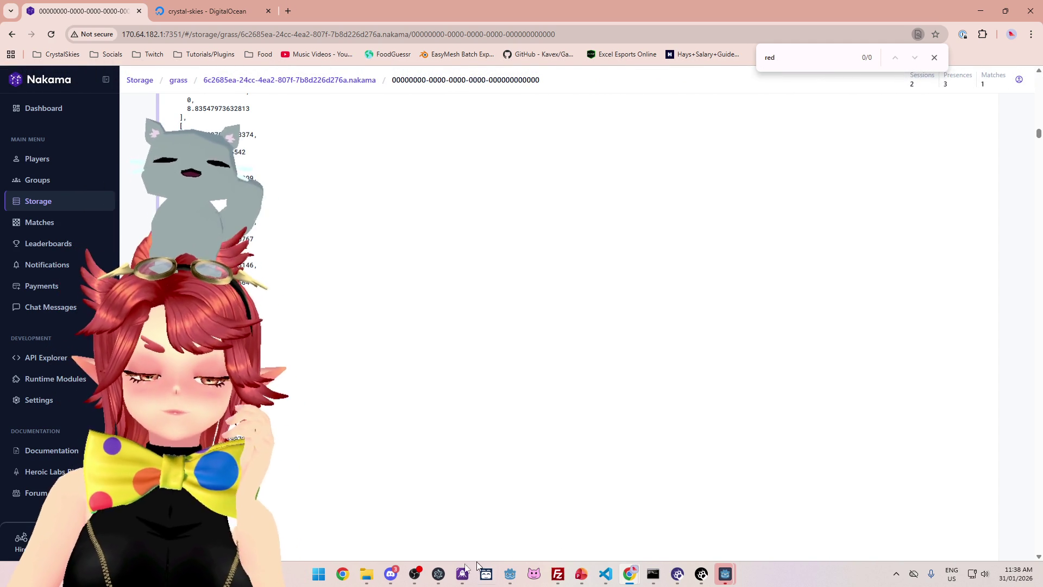
left_click(391, 574)
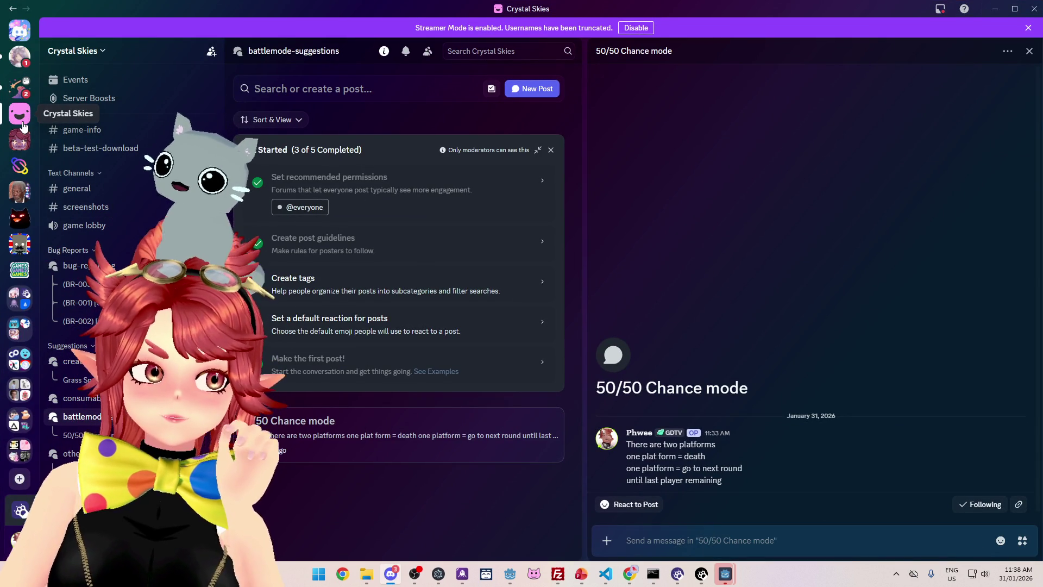
left_click(24, 126)
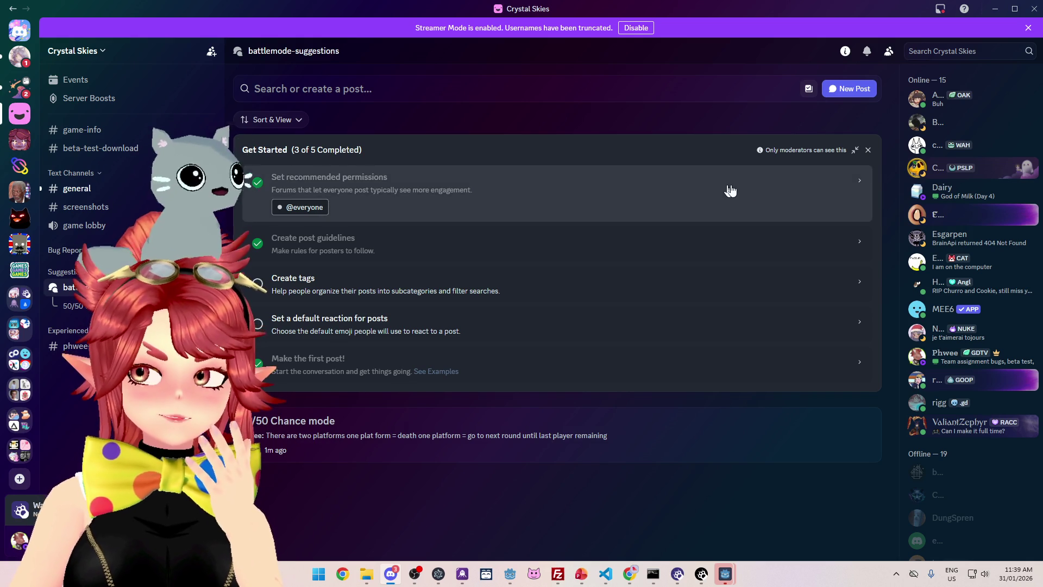
Minimize Discord to reveal the Nakama grass storage page in Chrome.
left_click(995, 11)
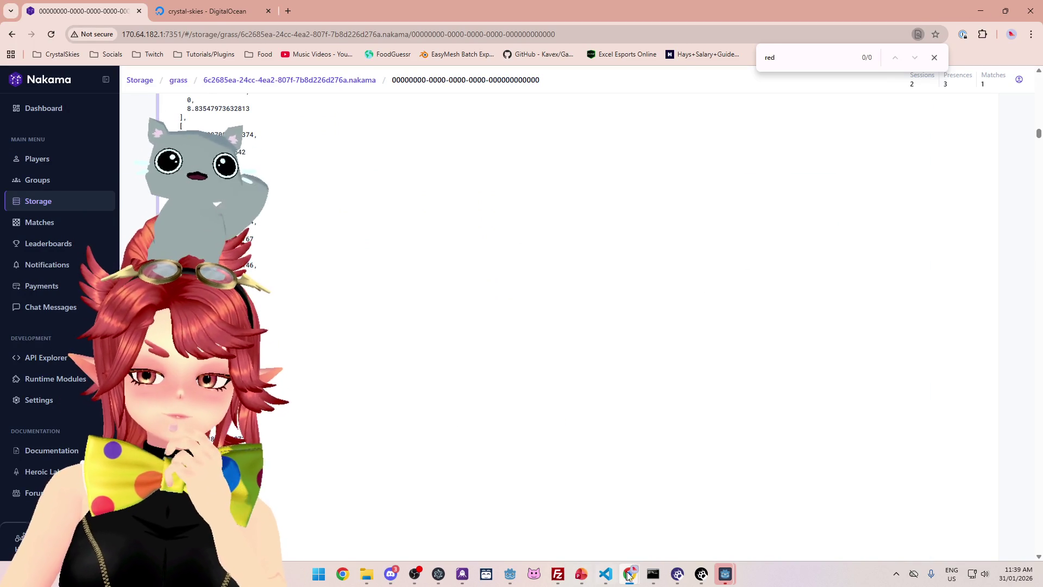
mouse_move(509, 576)
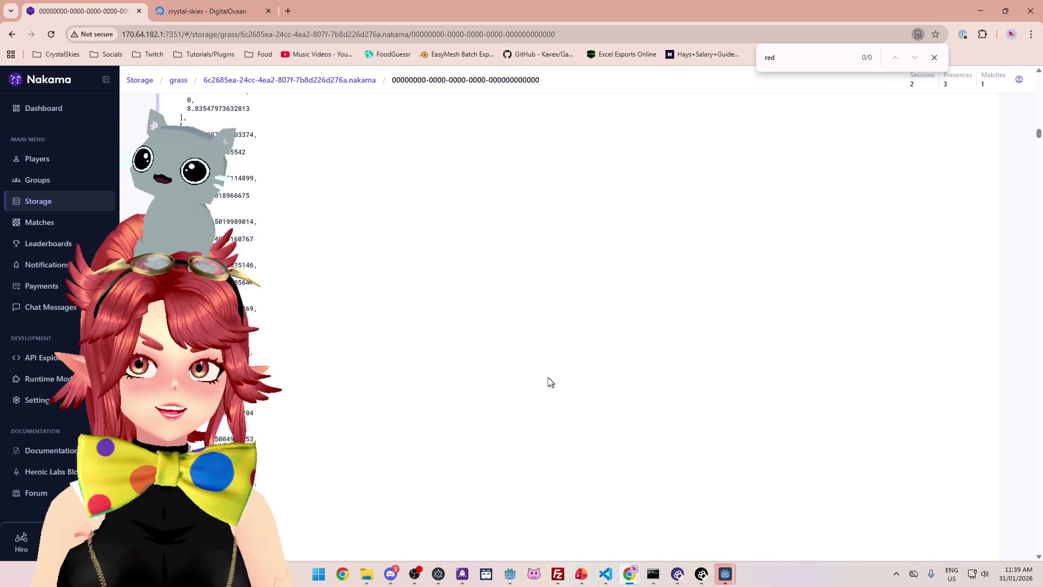
Bring the Godot editor forward and scroll up through the grass-spawning script.
left_click(509, 574)
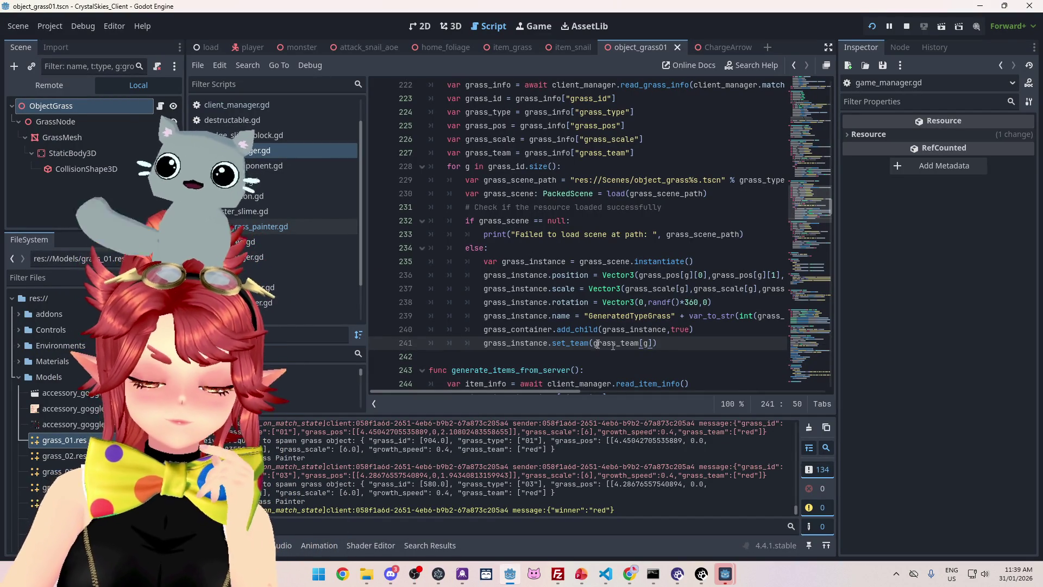
scroll(502, 260, "up", 2)
Bring the running CrystalSkies_Client game window to the front.
scroll(467, 103, "down", 2)
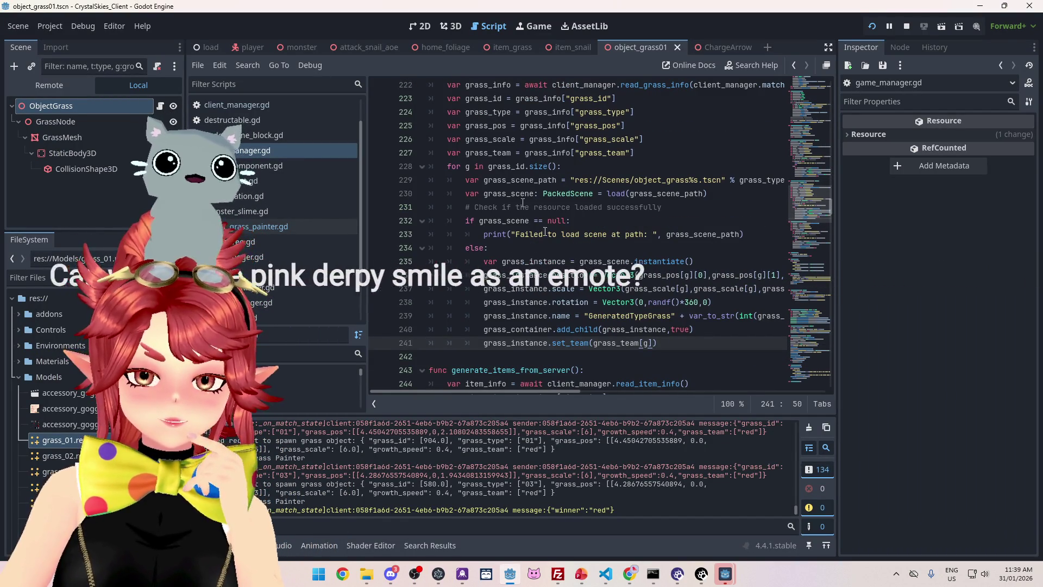
left_click(514, 581)
left_click(514, 581)
mouse_move(727, 577)
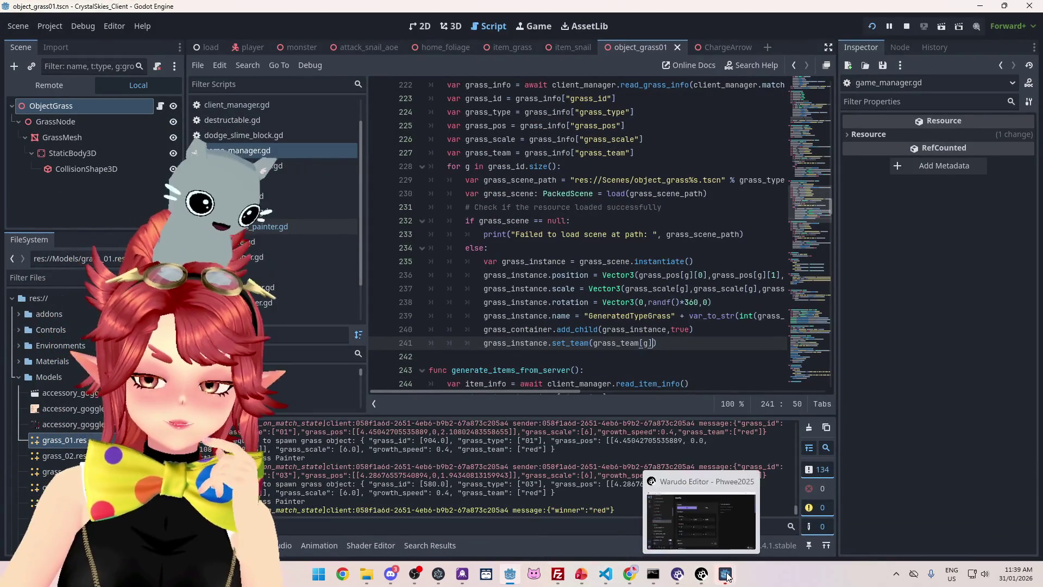
mouse_move(740, 535)
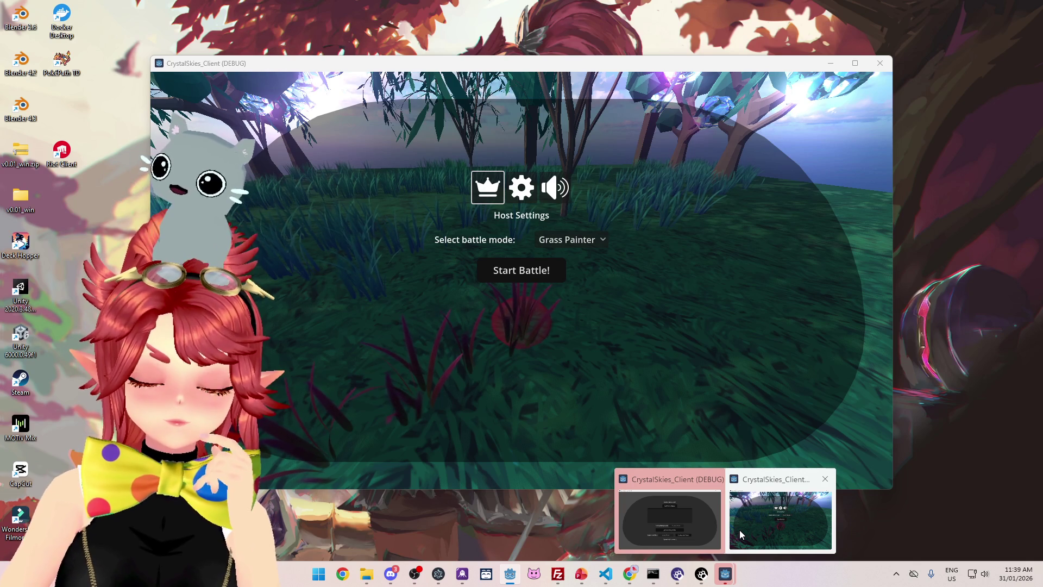
left_click(739, 530)
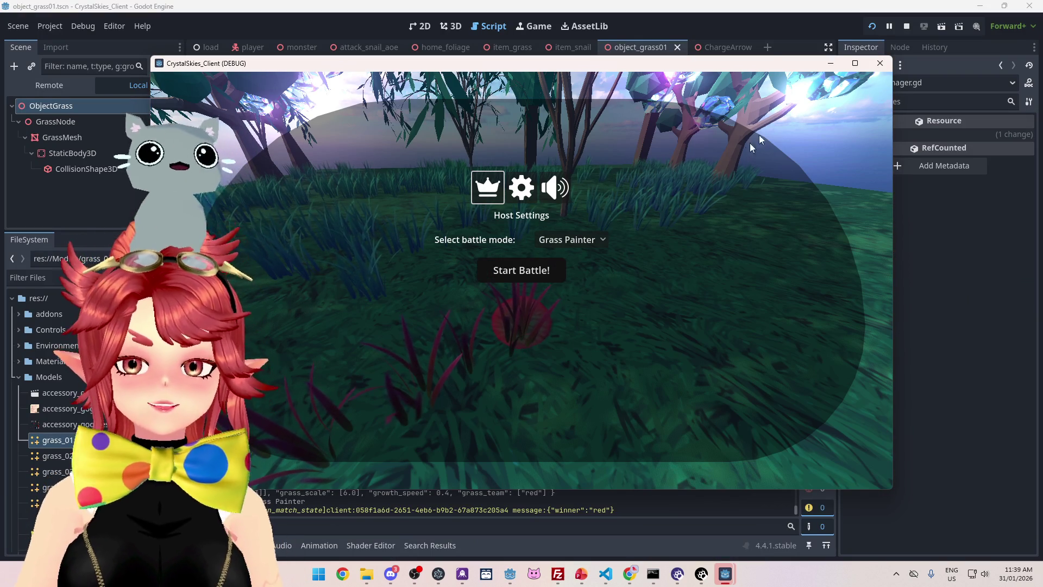
Start the Grass Painter battle, reopen the host menu, and return to nk_lobbyhandler.ts in VS Code.
left_click(554, 270)
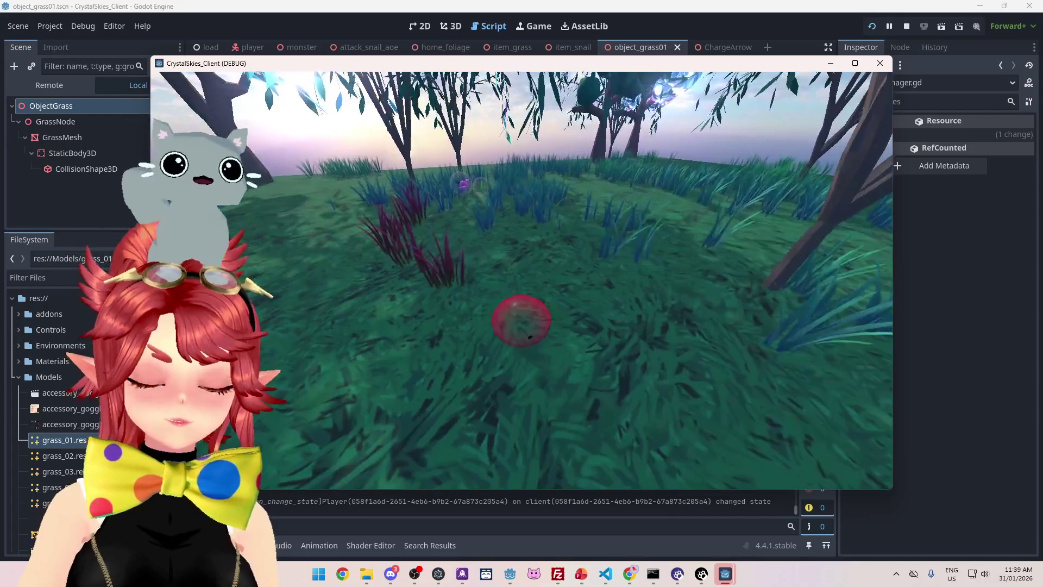
key("Escape")
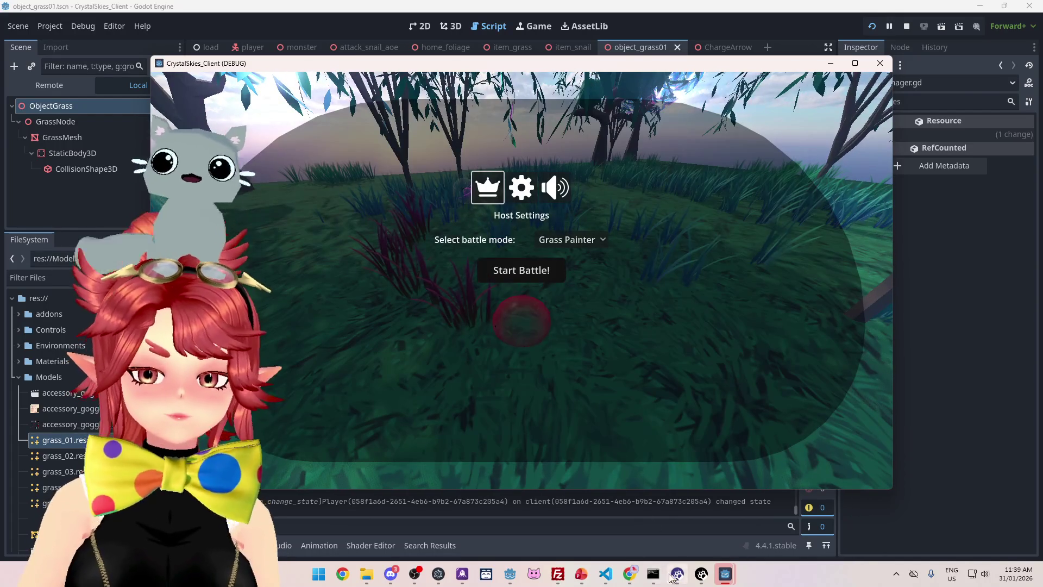
left_click(606, 574)
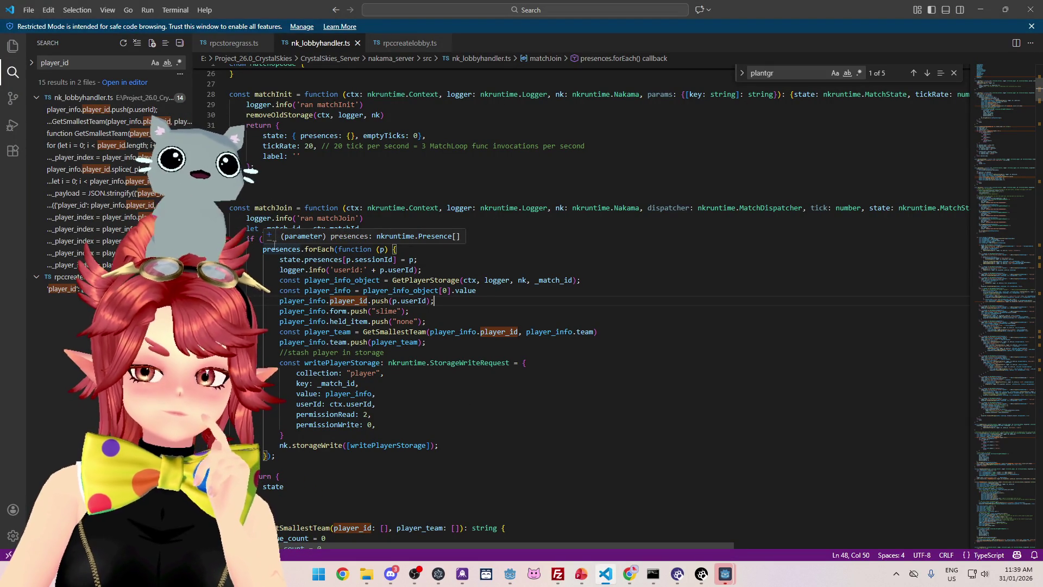
In Chrome's Nakama Console, open the first grass object under Storage, then return to VS Code.
mouse_move(629, 575)
left_click(578, 519)
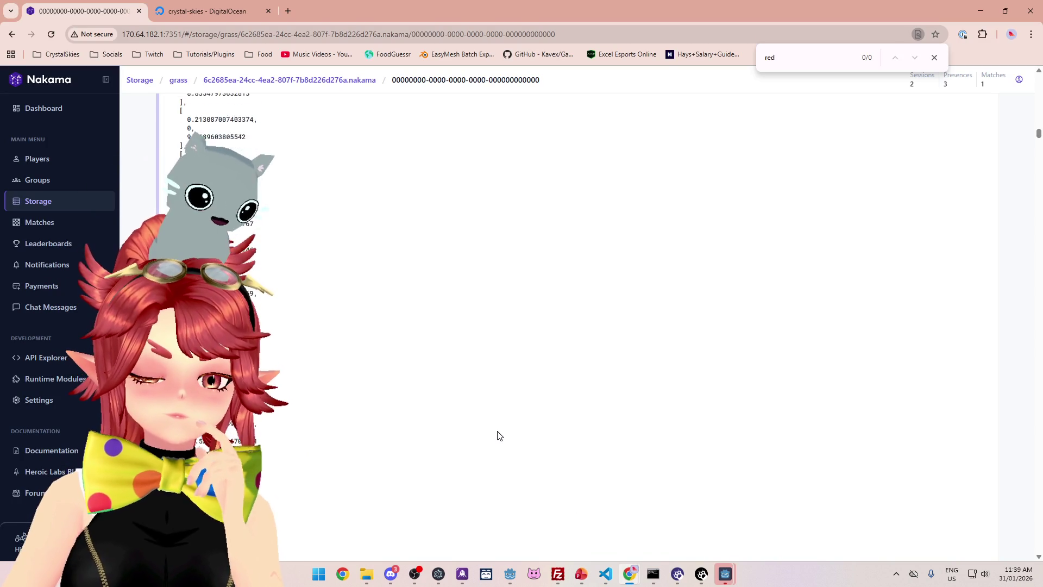
left_click(53, 220)
left_click(48, 202)
left_click(242, 203)
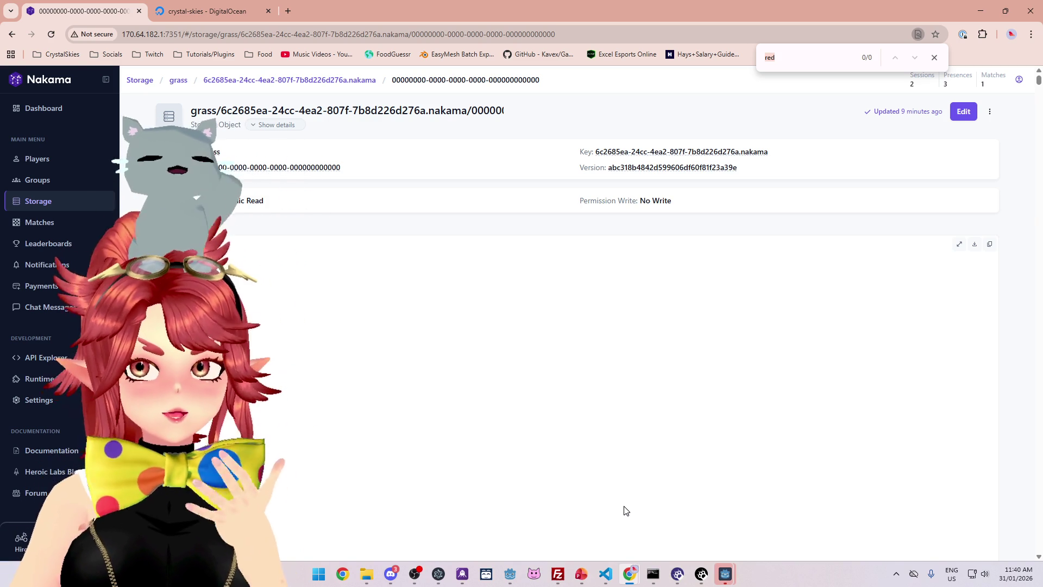
left_click(613, 575)
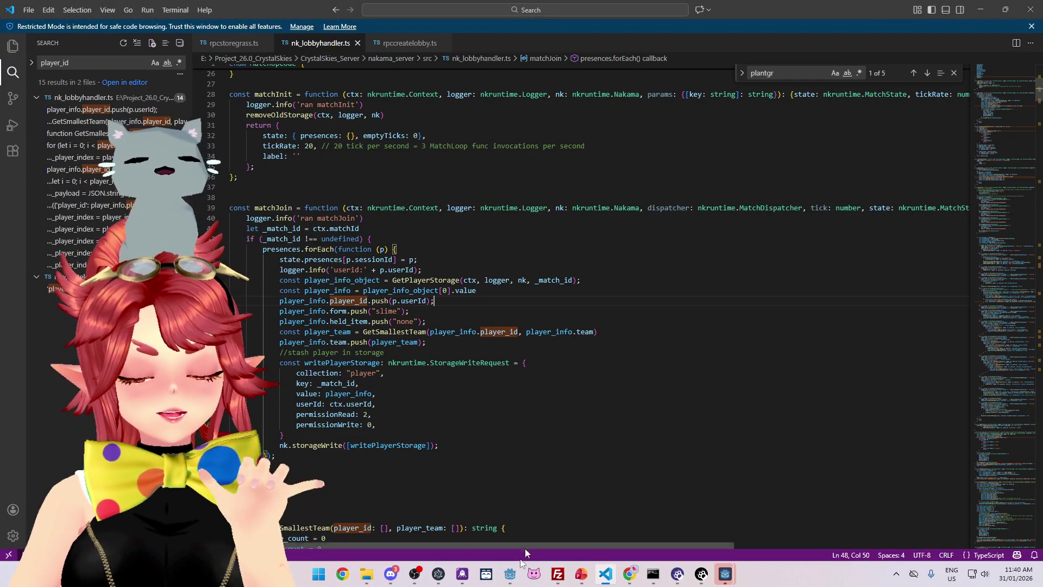
left_click(510, 574)
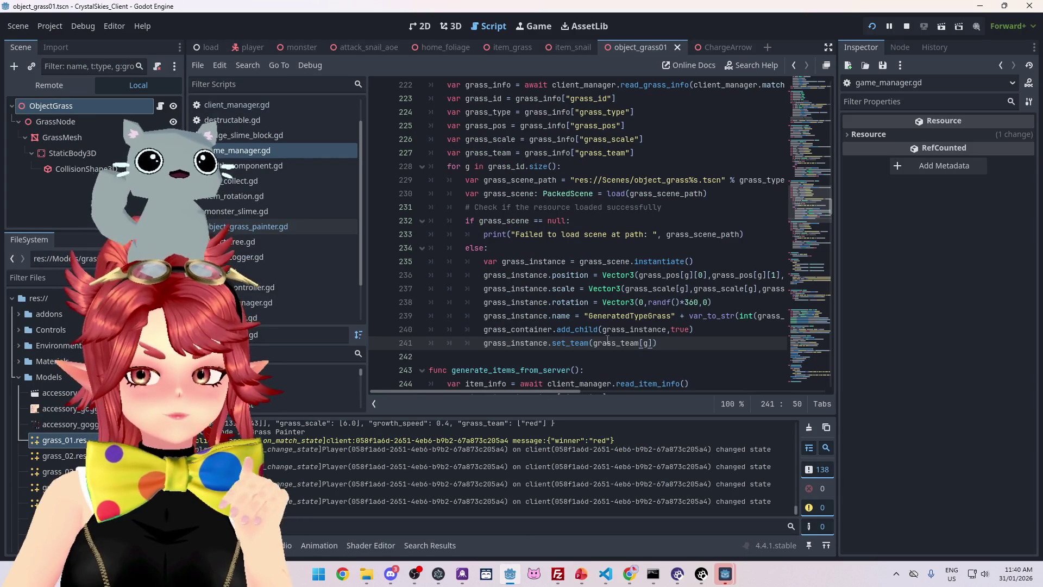
scroll(607, 339, "up", 1)
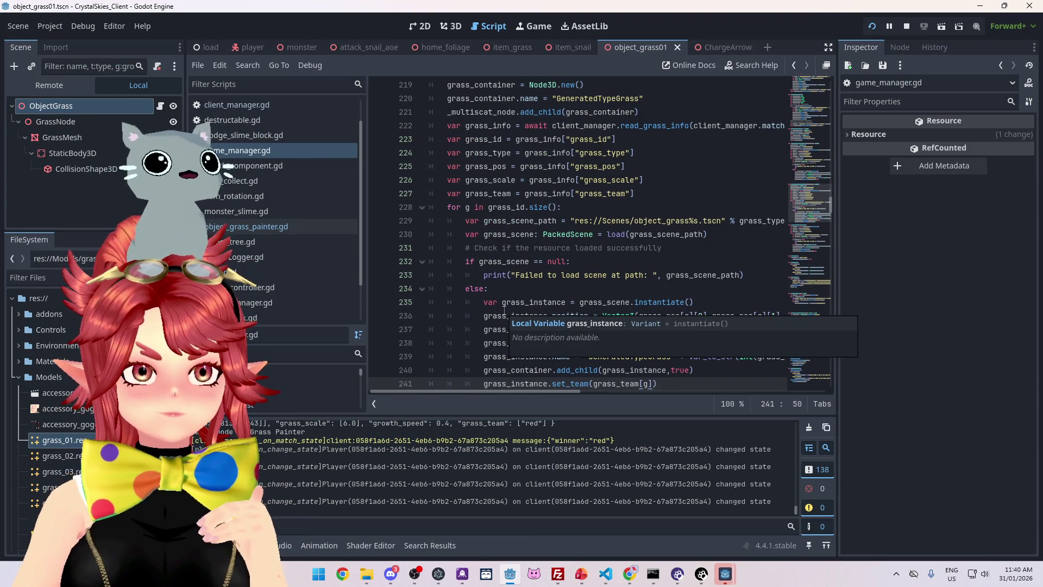
left_click(607, 579)
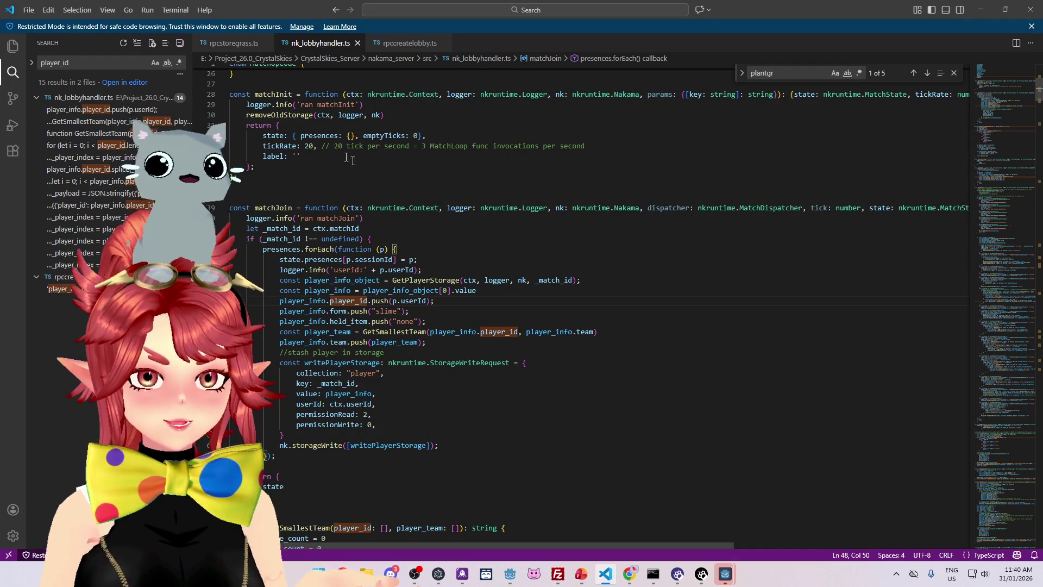
left_click(439, 208)
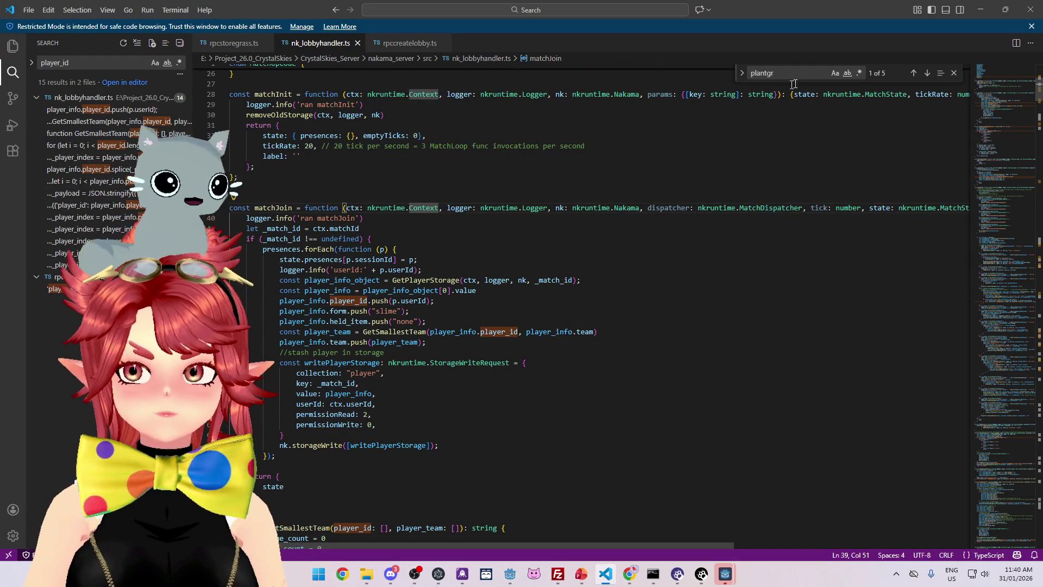
key("Return")
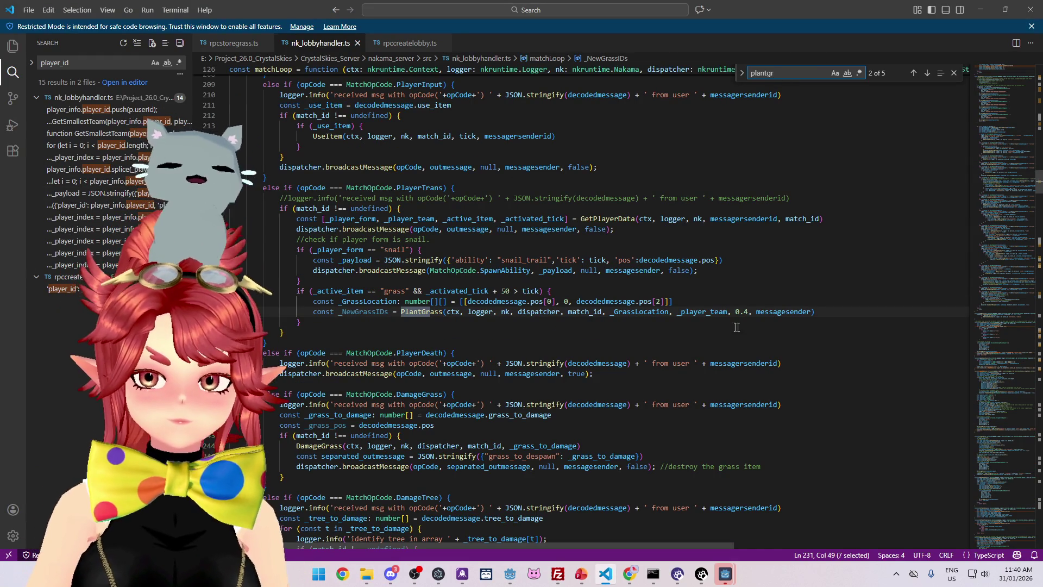
left_click(686, 314)
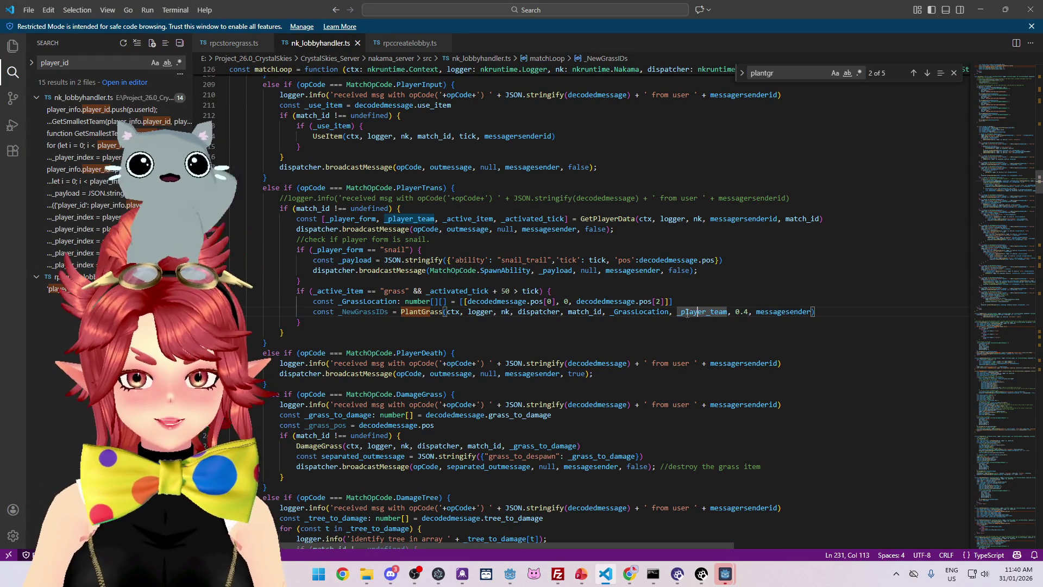
left_click_drag(678, 312, 727, 312)
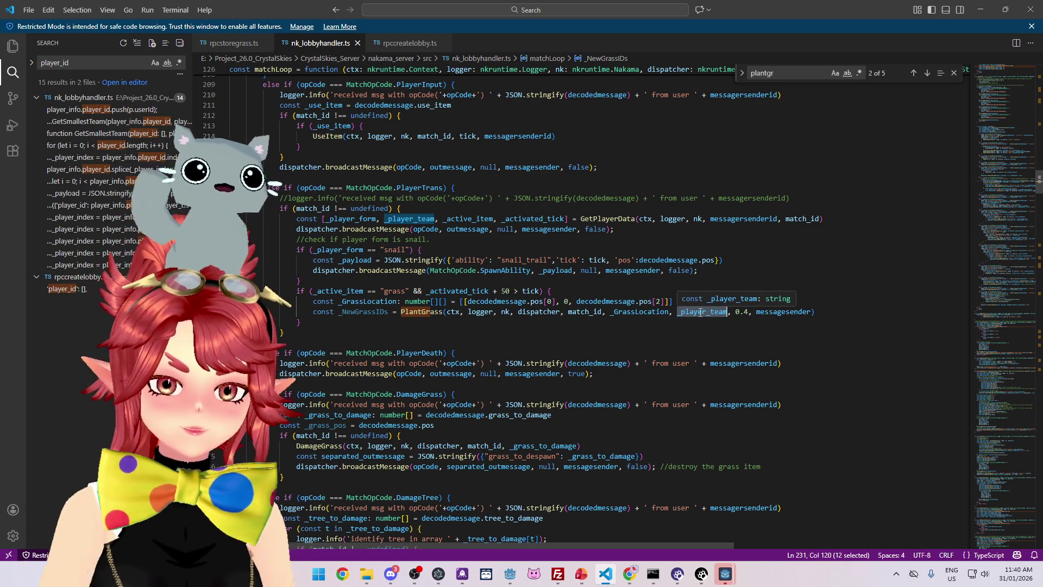
left_click(429, 311, "ctrl")
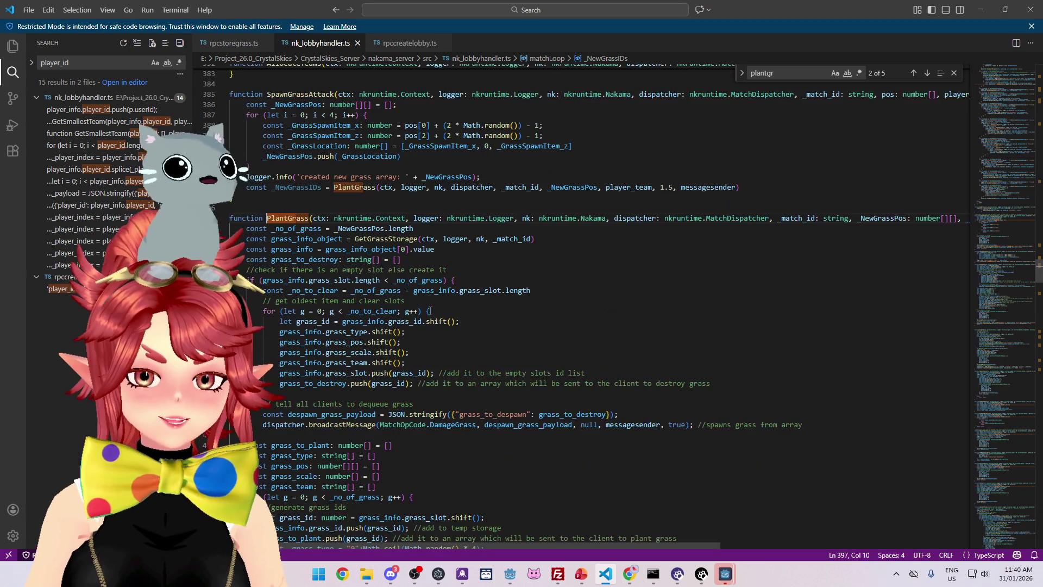
scroll(385, 346, "down", 1)
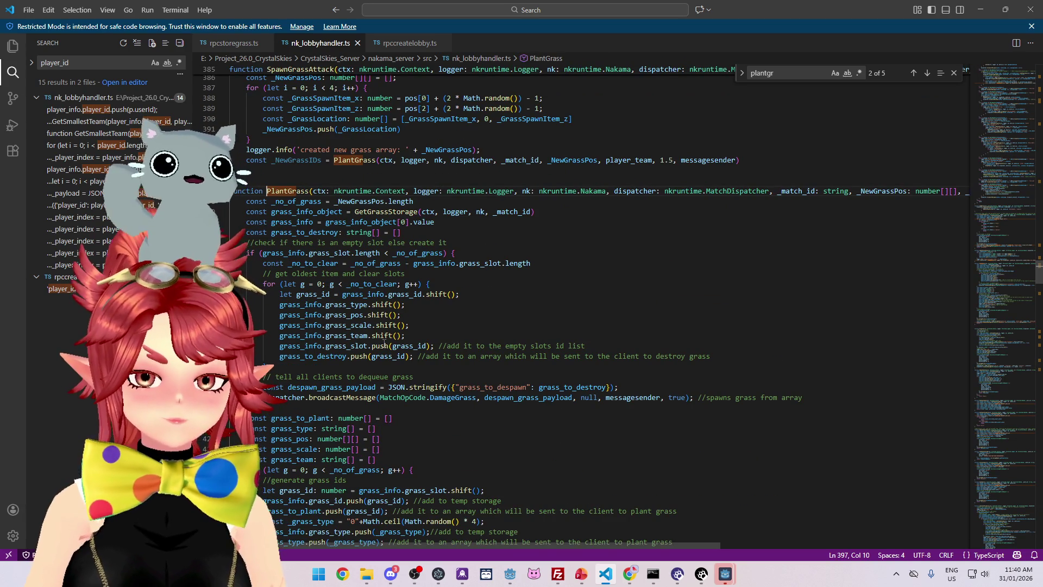
scroll(291, 404, "down", 2)
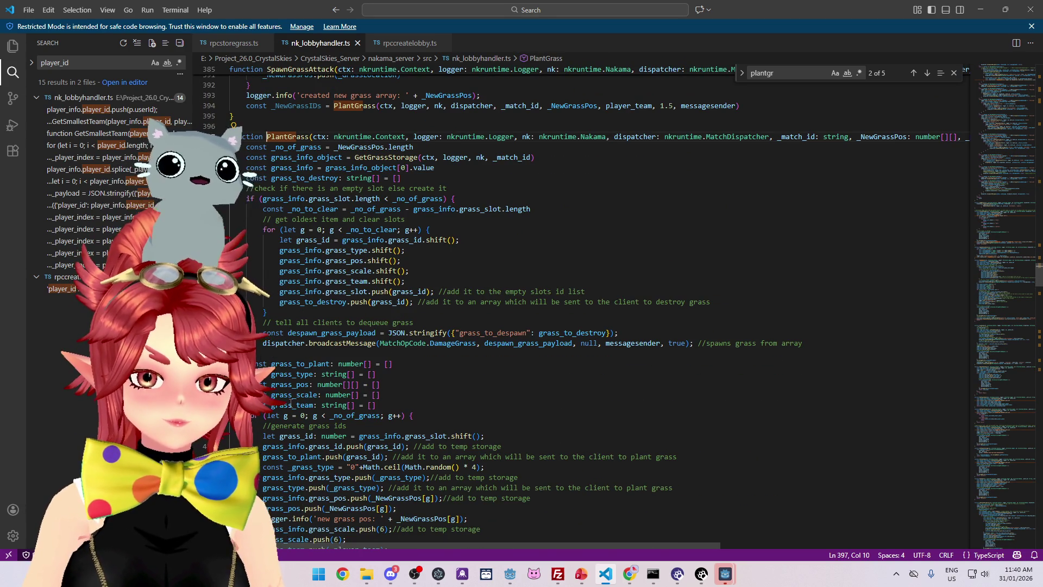
scroll(291, 403, "down", 1)
scroll(340, 416, "down", 1)
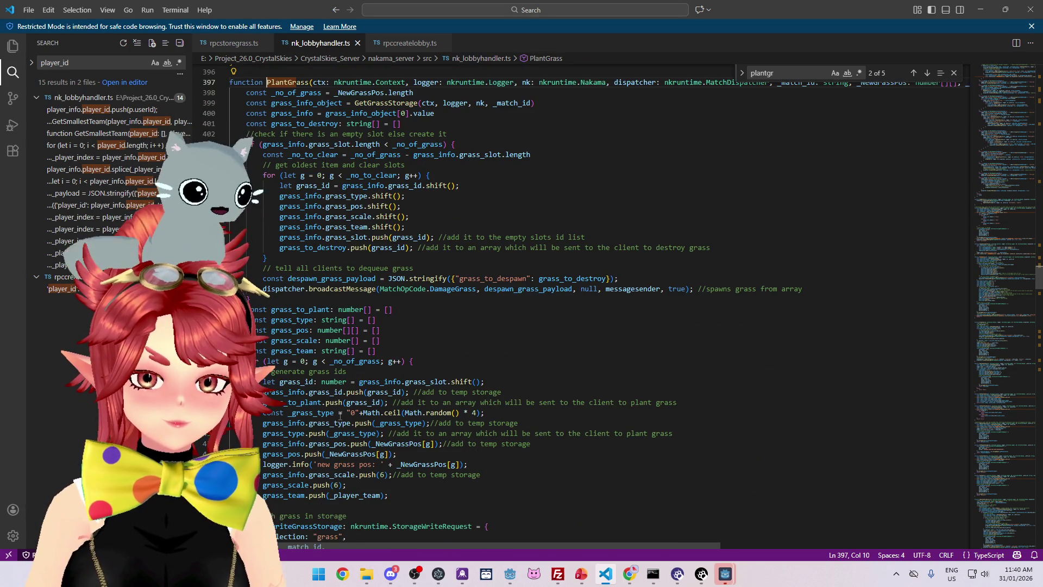
left_click(344, 495)
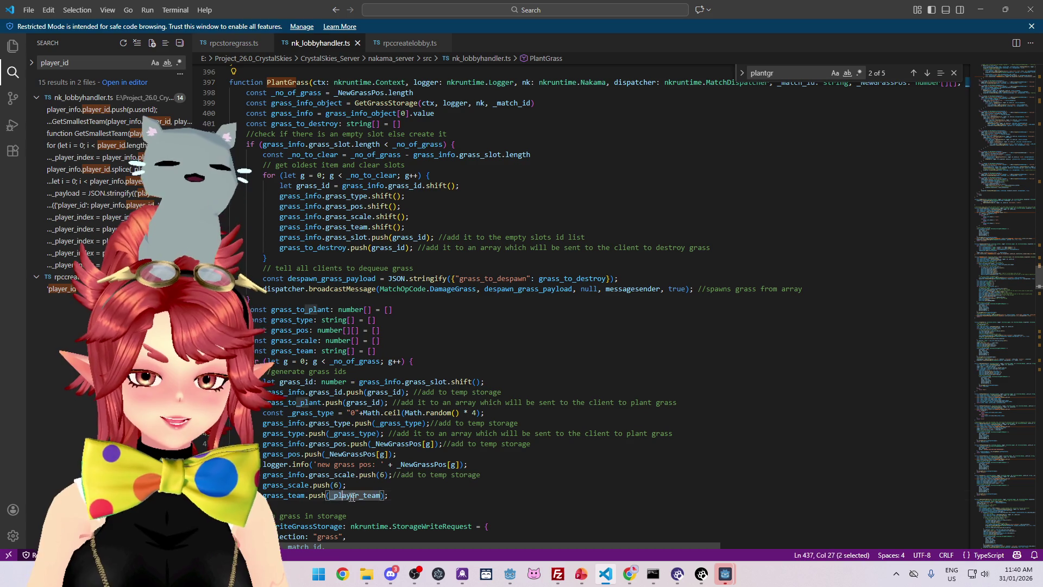
double_click(344, 496)
scroll(266, 334, "down", 1)
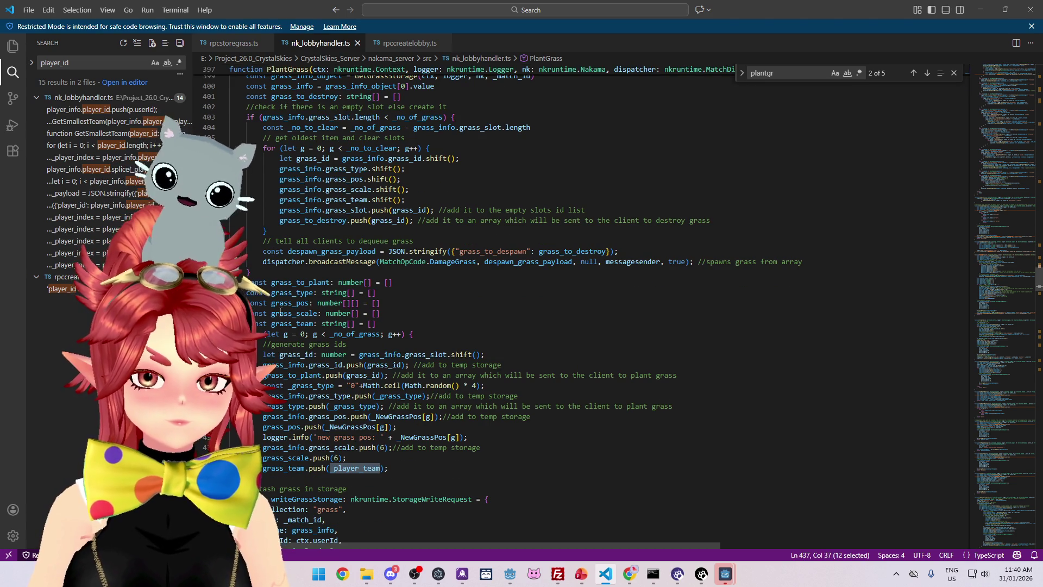
scroll(304, 337, "down", 2)
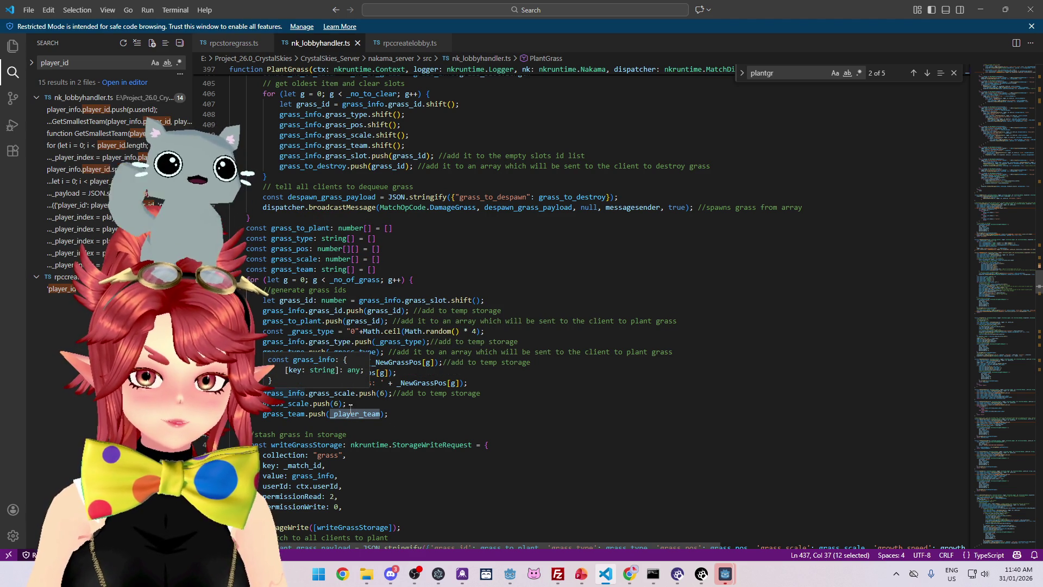
left_click(301, 413)
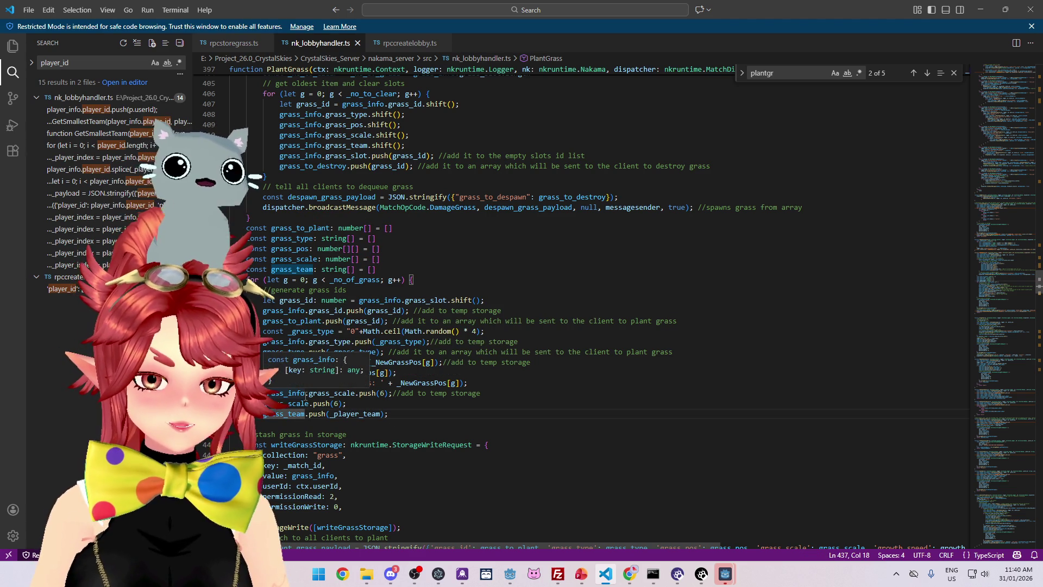
left_click(305, 394)
key("ctrl+shift+Left")
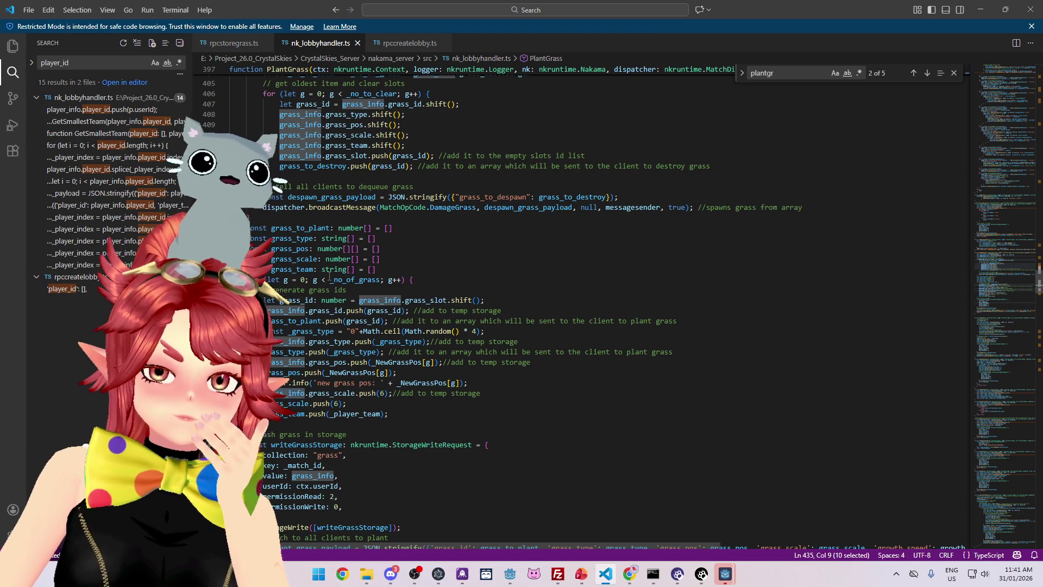
scroll(294, 233, "up", 1)
scroll(299, 238, "down", 1)
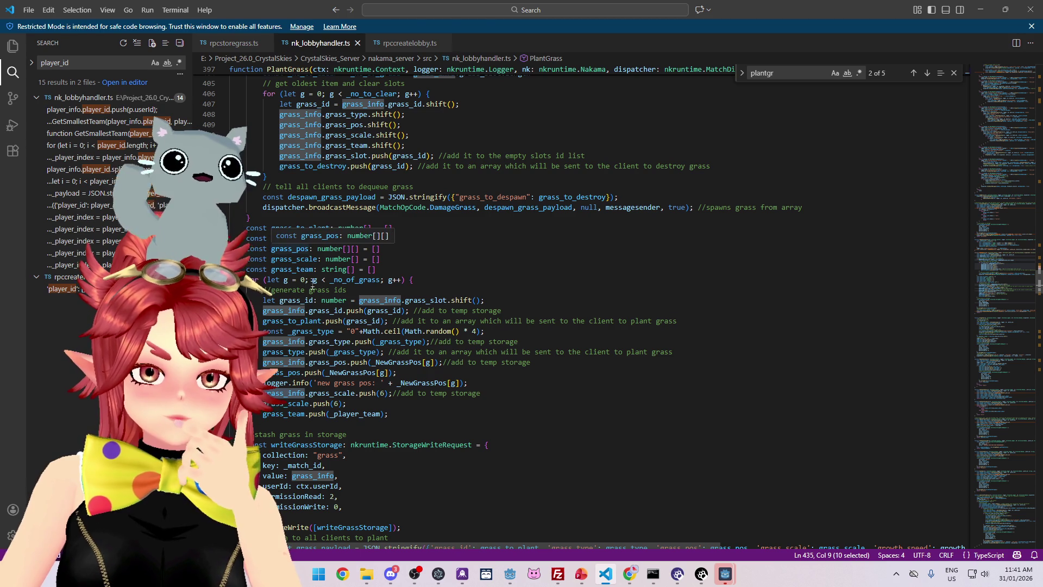
scroll(311, 250, "up", 2)
scroll(310, 304, "up", 2)
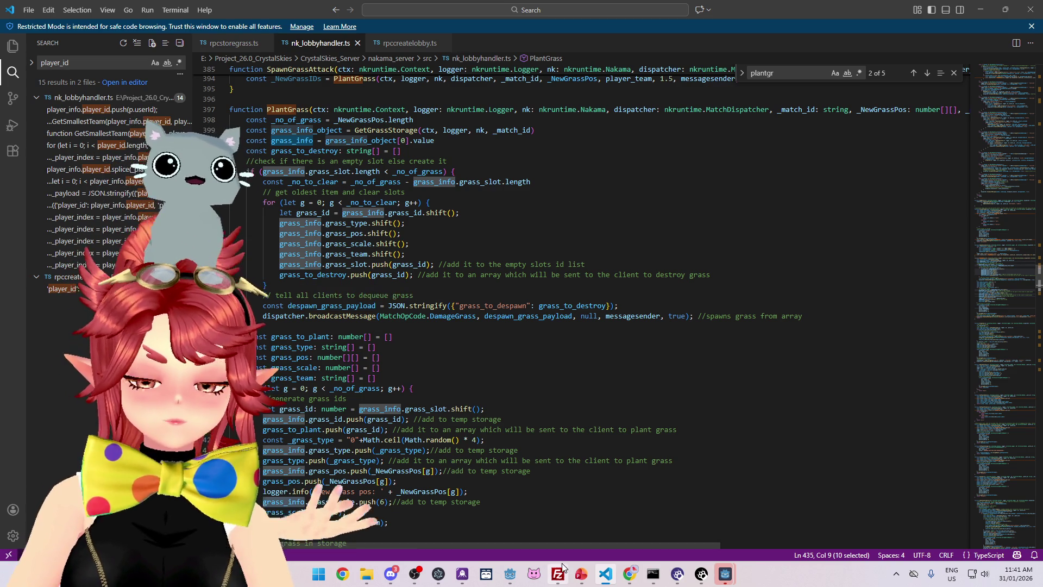
Open the Twitch bookmark in a new Chrome tab and close it, then maximize the Twitch Emotes window.
mouse_move(626, 578)
left_click(570, 522)
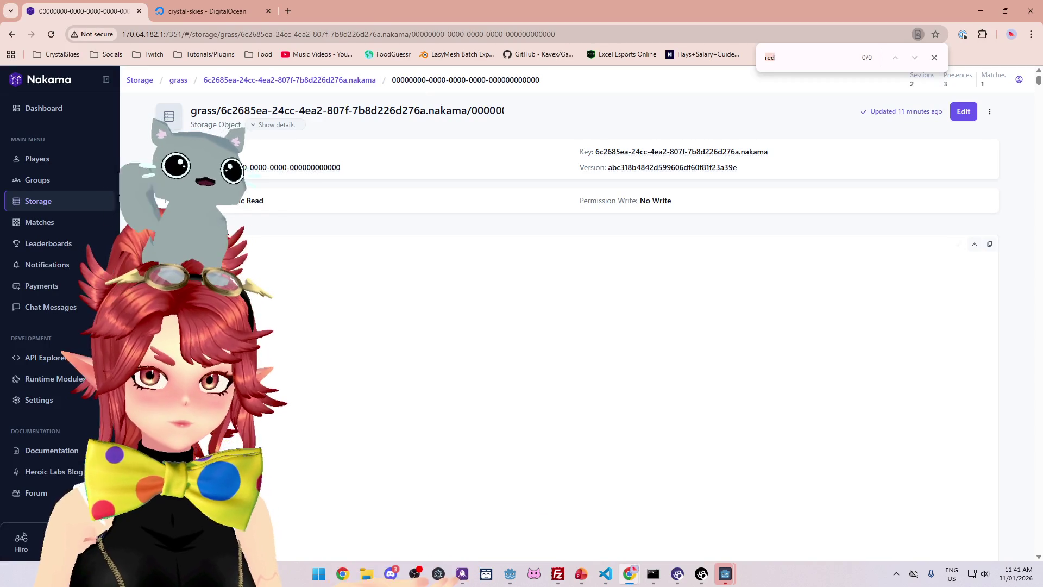
left_click(288, 11)
left_click(148, 53)
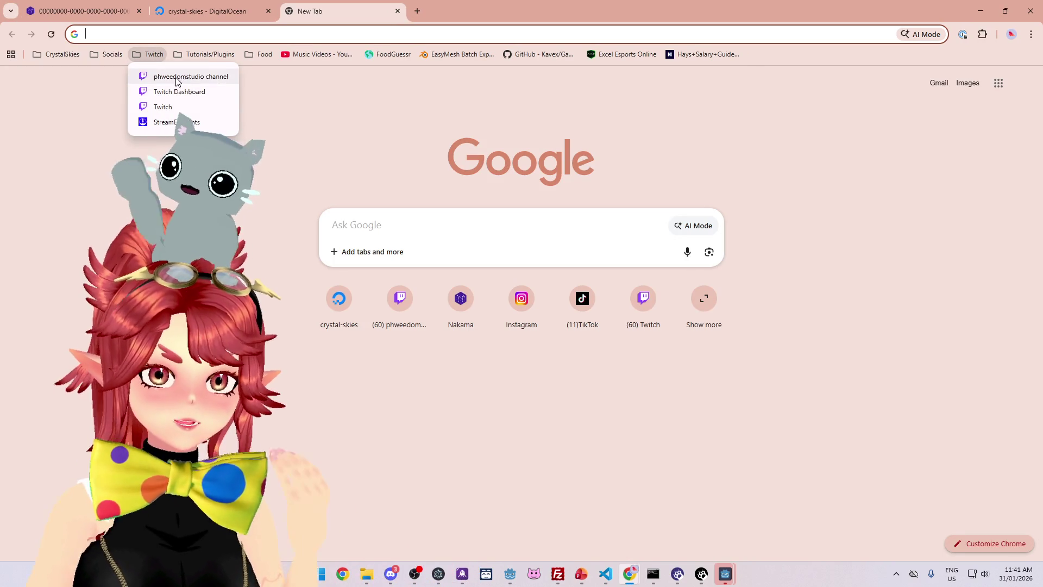
left_click(179, 76)
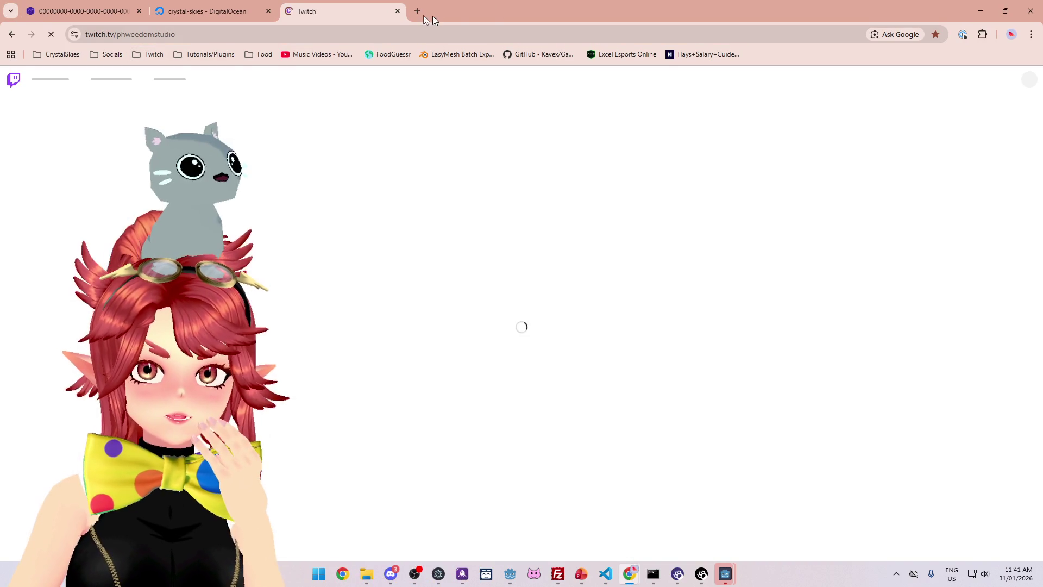
key("ctrl+w")
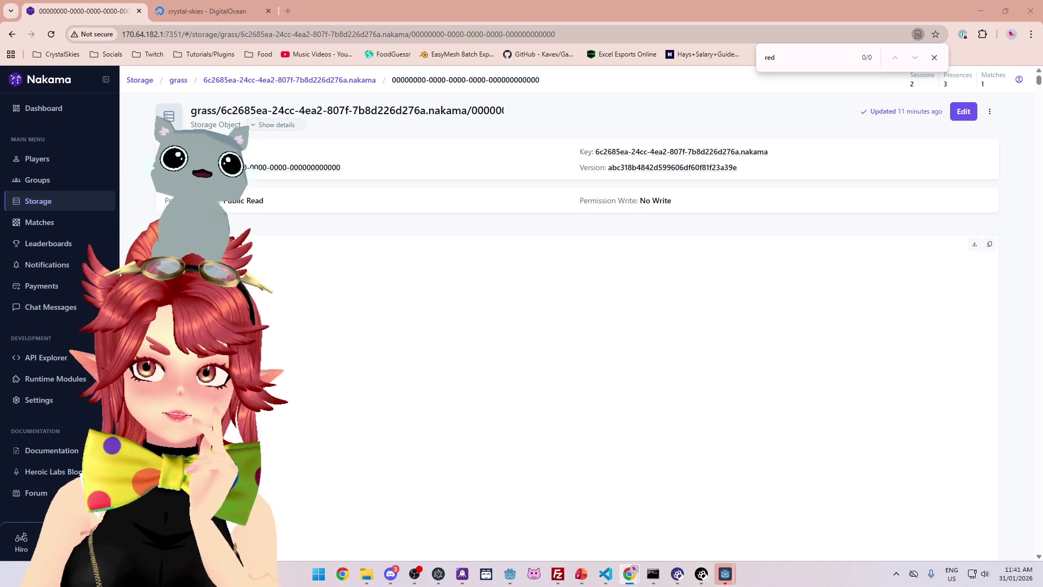
key("alt+Tab")
left_click(833, 84)
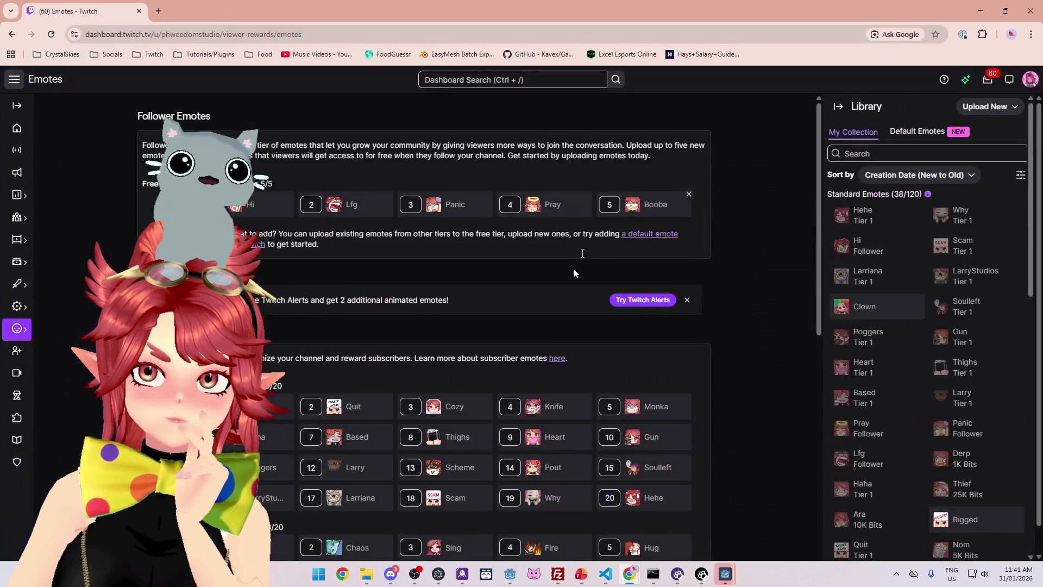
Browse the emotes page and shrink the Twitch window to reveal Nakama behind it.
scroll(397, 250, "down", 2)
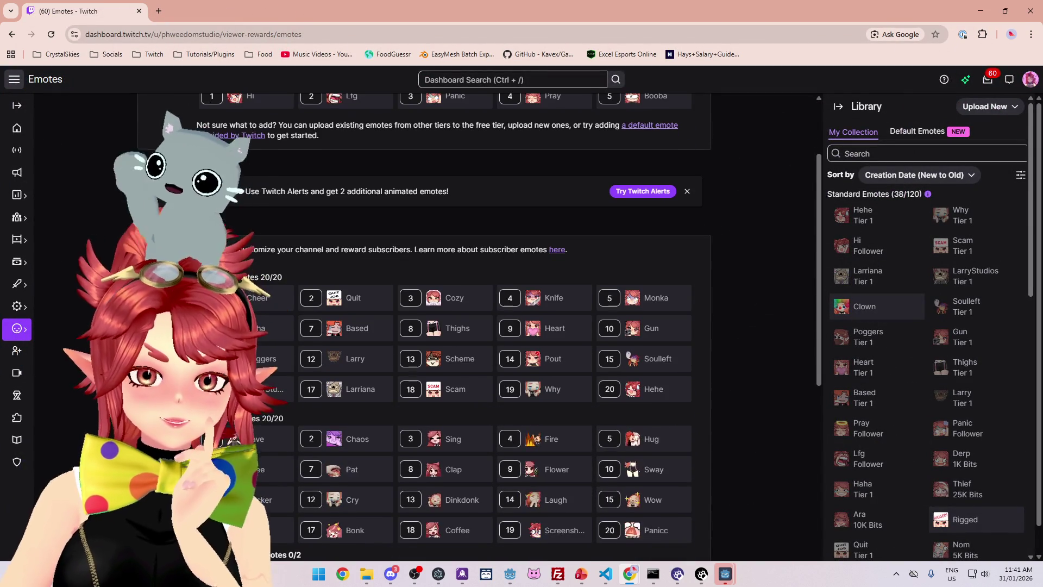
scroll(397, 326, "down", 2)
scroll(397, 326, "down", 4)
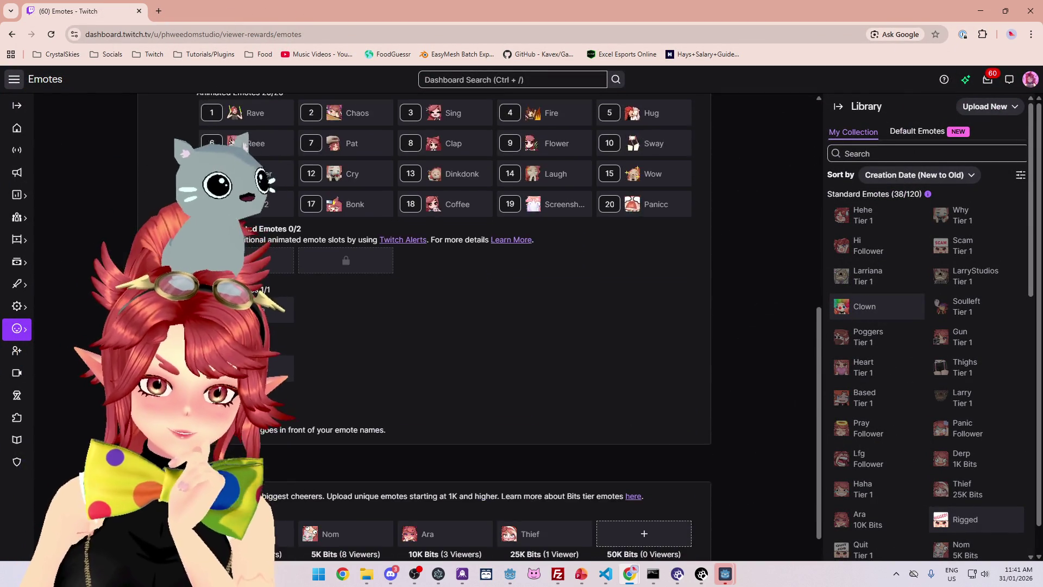
scroll(397, 326, "up", 5)
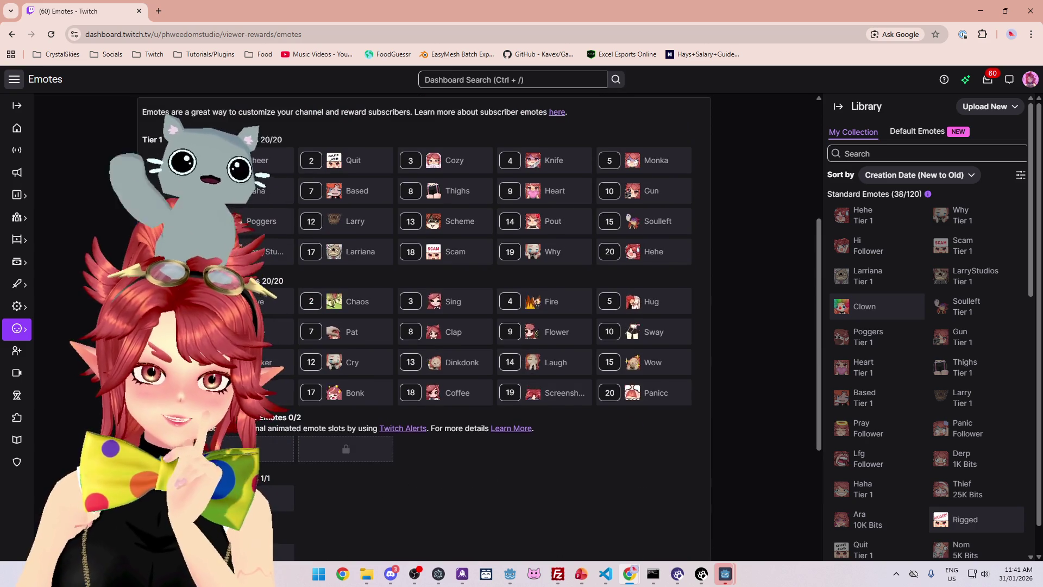
scroll(275, 202, "up", 1)
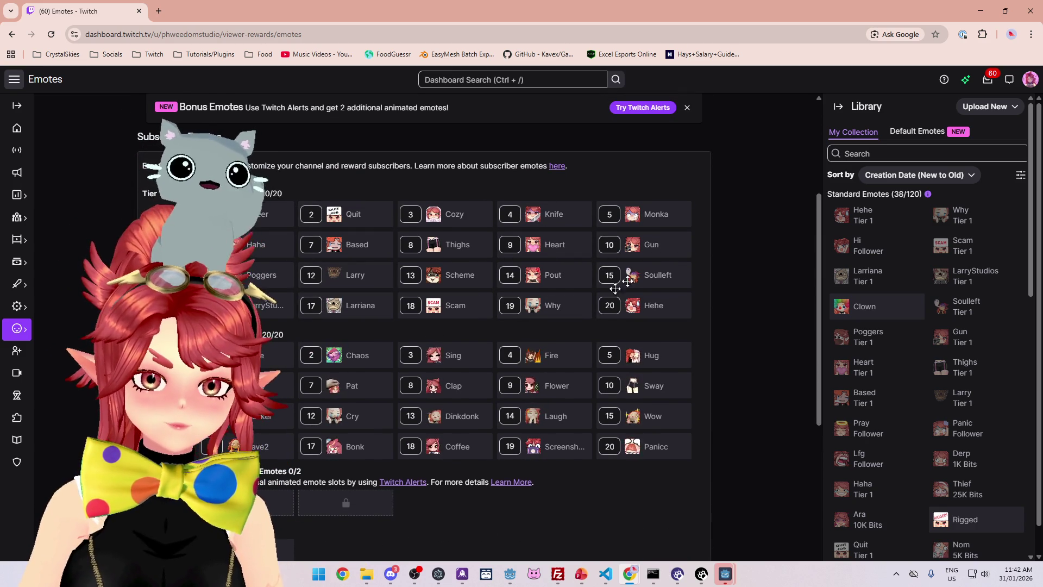
mouse_move(733, 11)
left_mouse_down()
mouse_move(733, 24)
mouse_move(681, 28)
mouse_move(692, 24)
left_mouse_up()
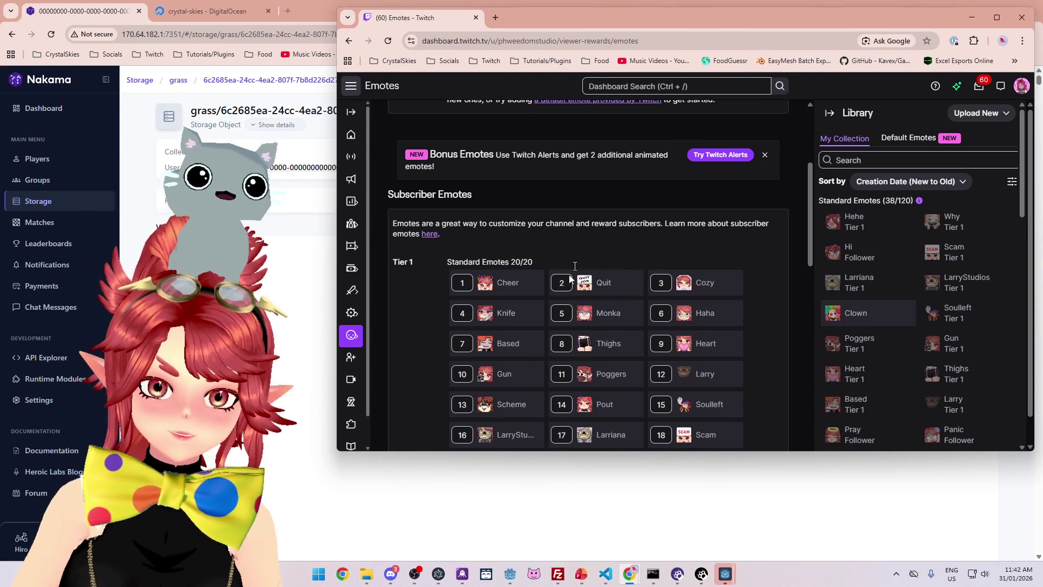
scroll(583, 252, "down", 2)
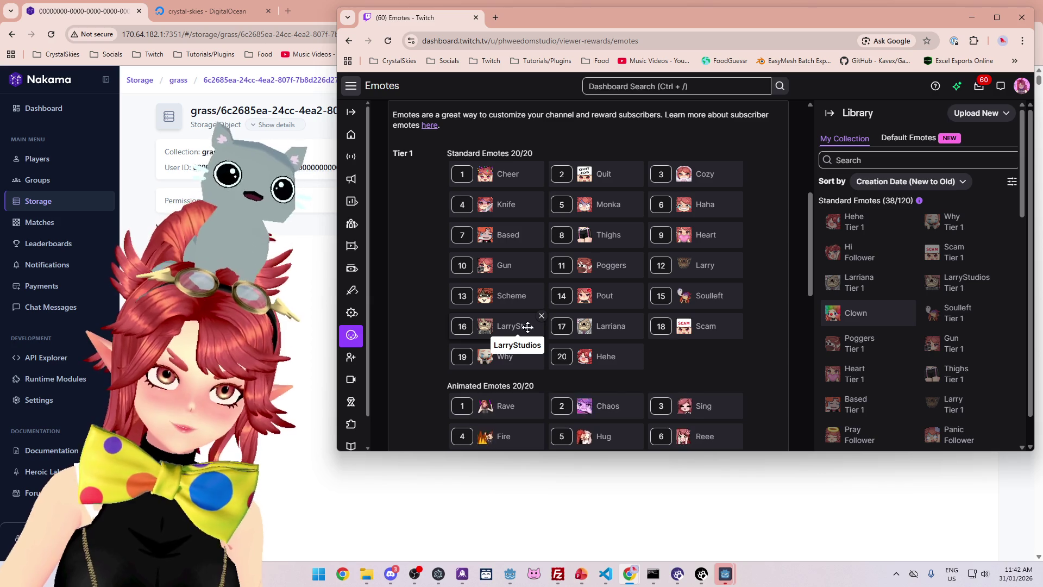
Remove the Larriana and LarryStudios emotes from their Tier 1 slots, leaving 18/20.
left_click(641, 316)
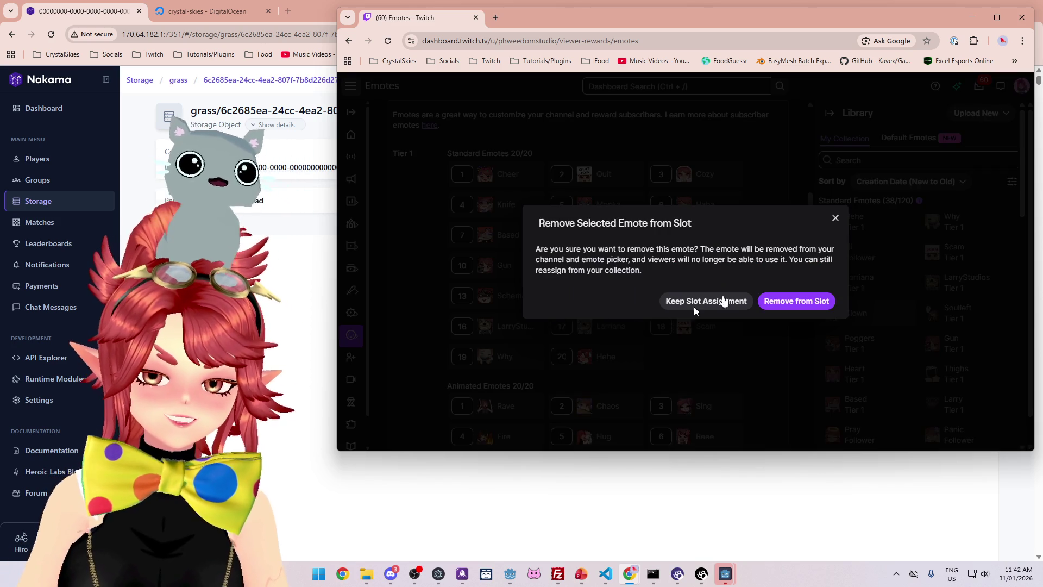
left_click(798, 301)
left_click(540, 306)
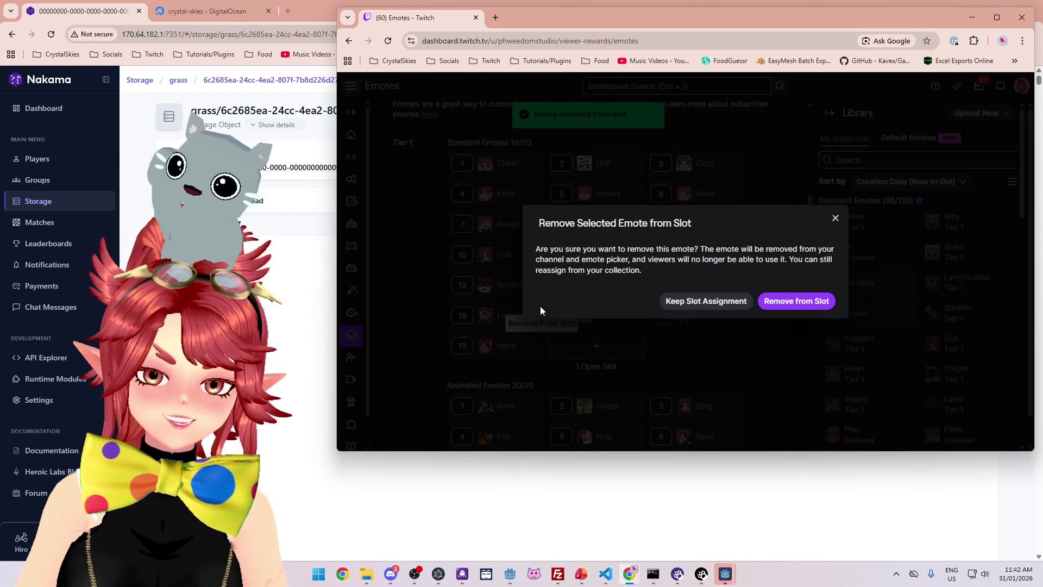
left_click(769, 303)
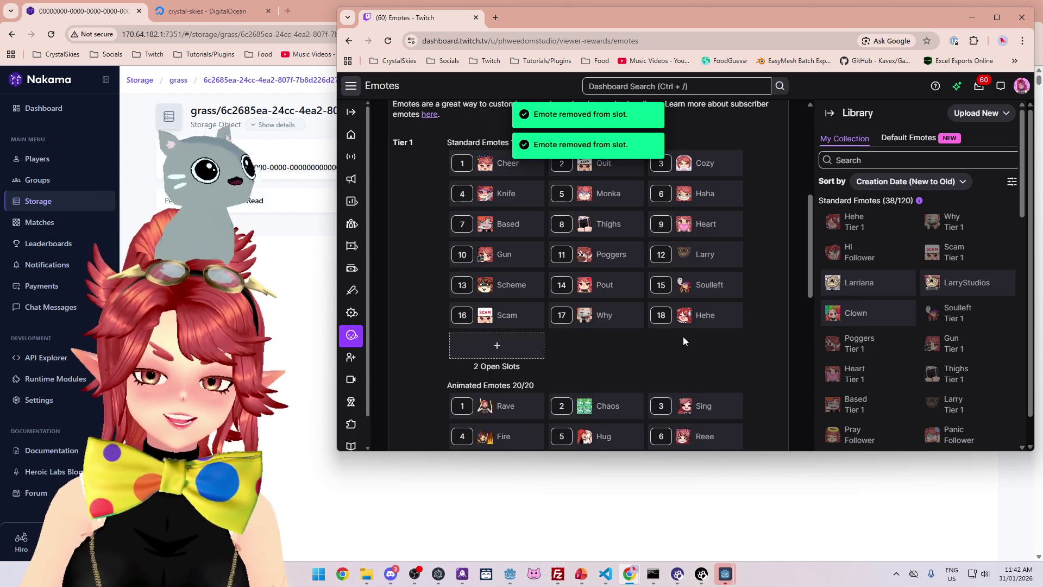
scroll(954, 346, "down", 3)
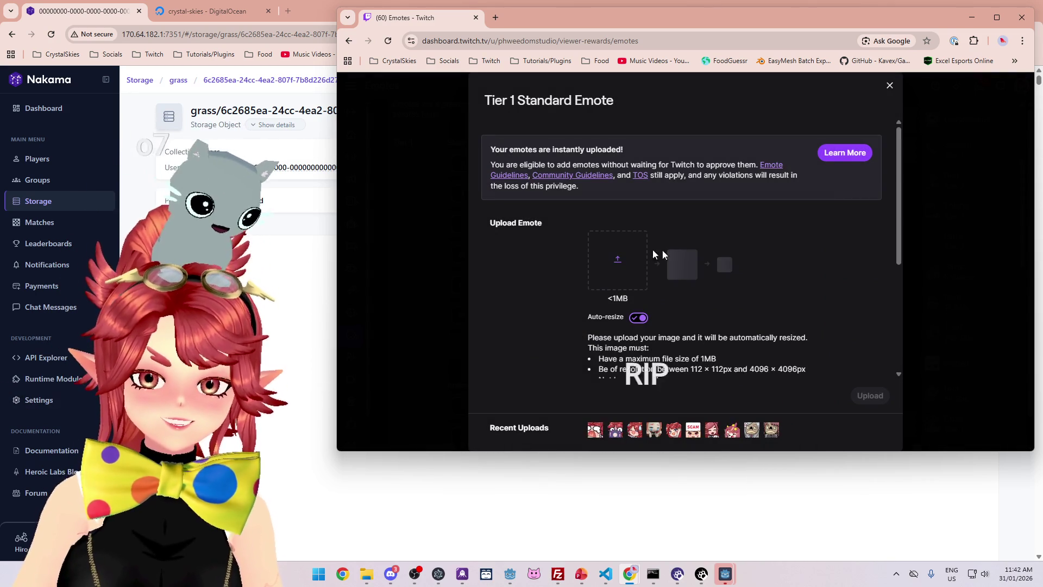
Drag the pink smiling image from File Explorer into the Upload Emote box.
left_click(371, 576)
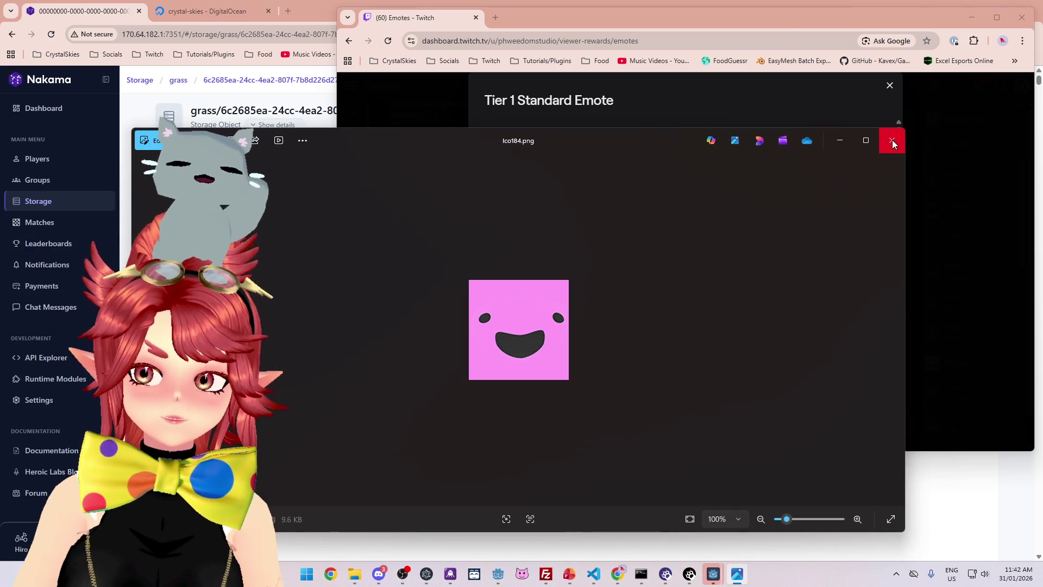
left_click(892, 142)
left_click_drag(576, 170, 619, 255)
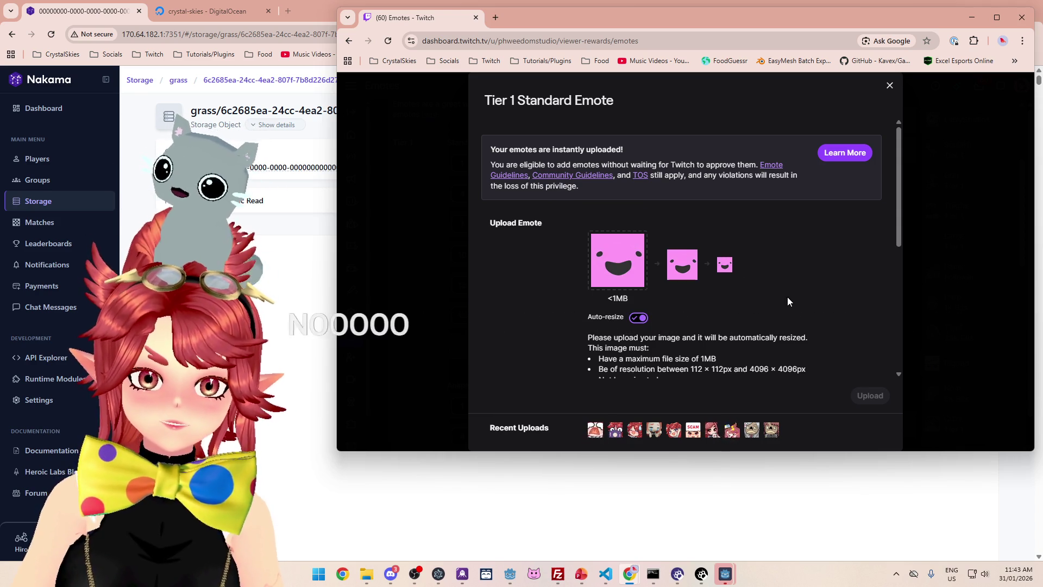
Name the emote 'slime' and upload it into Tier 1 slot 19.
scroll(787, 296, "down", 3)
left_click(731, 263)
scroll(781, 288, "up", 2)
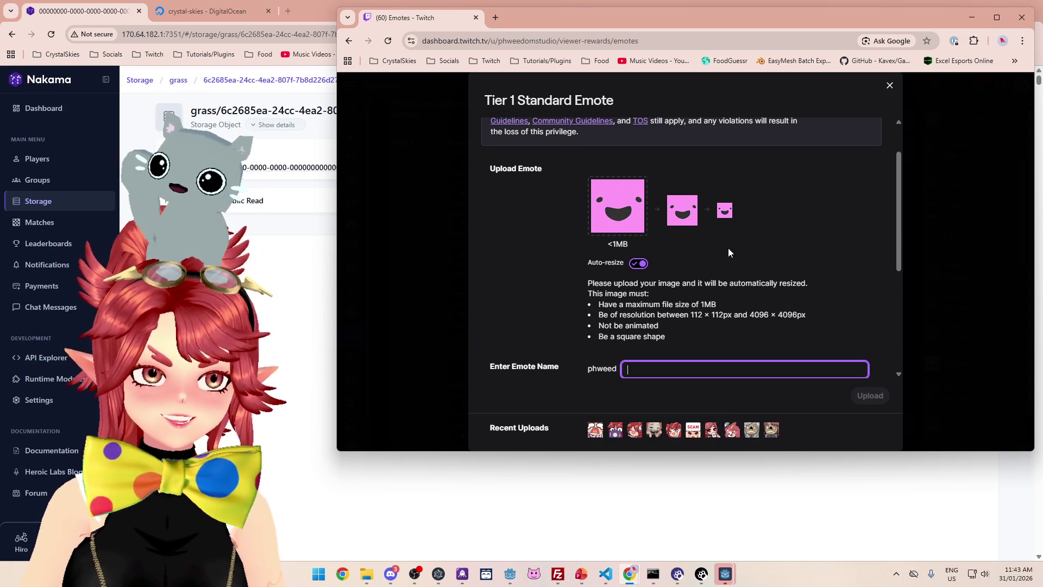
scroll(774, 220, "down", 1)
type("slime")
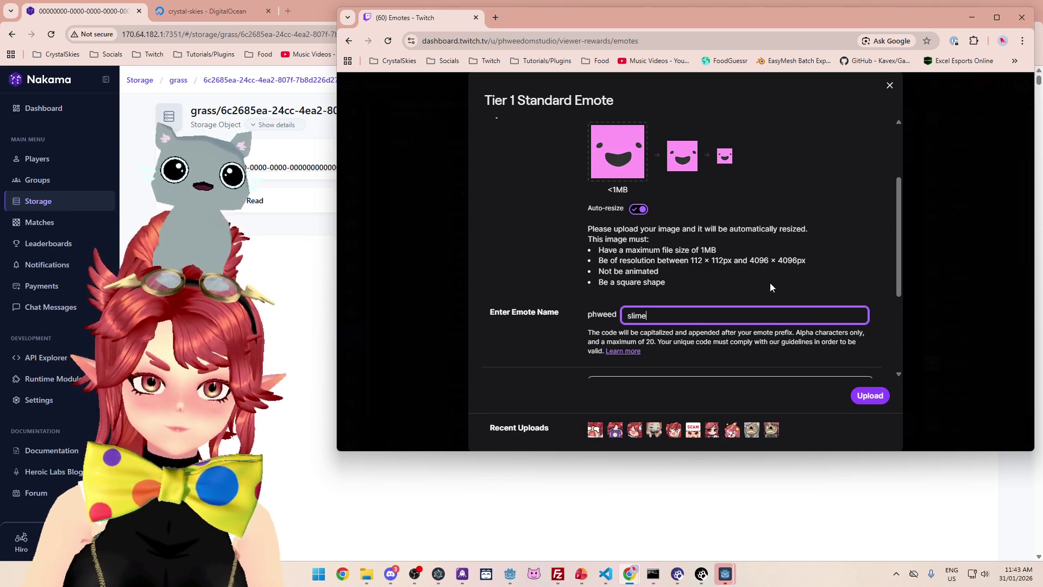
scroll(770, 285, "down", 2)
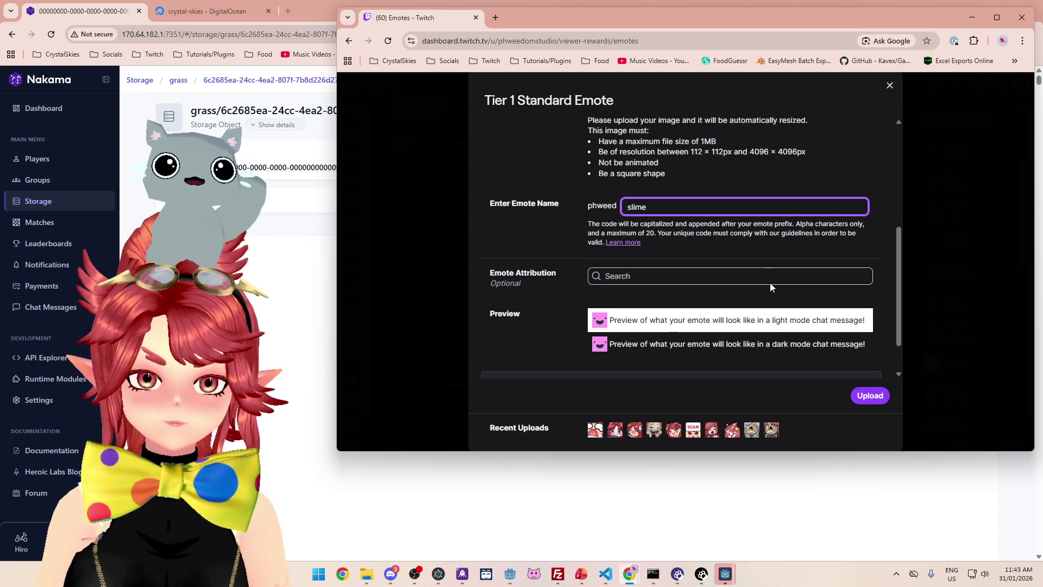
scroll(773, 287, "down", 1)
left_click(868, 392)
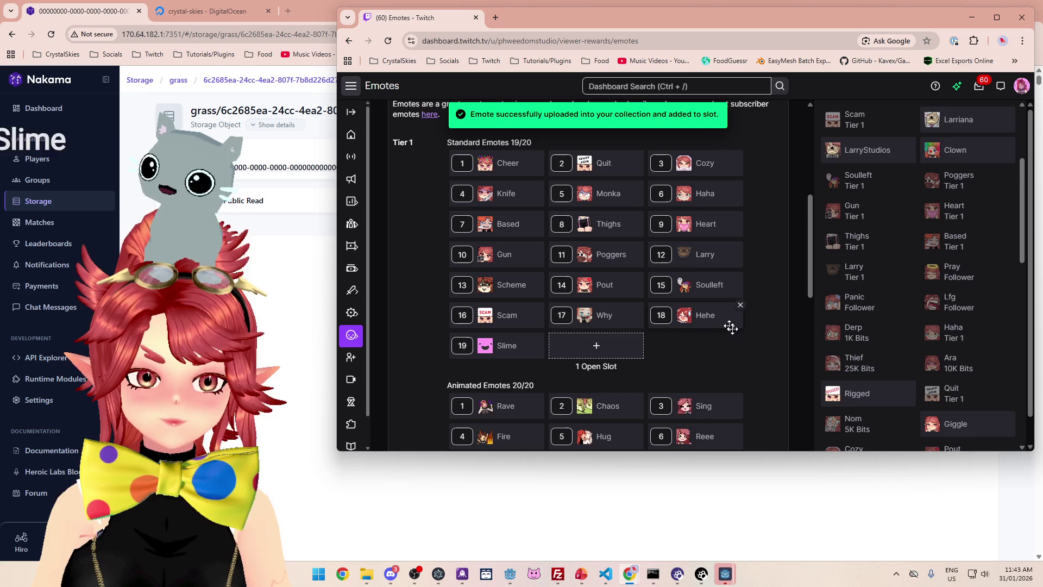
Assign the Drink emote from the Library to a Tier 1 slot.
scroll(908, 335, "down", 10)
scroll(902, 369, "down", 4)
scroll(880, 364, "up", 4)
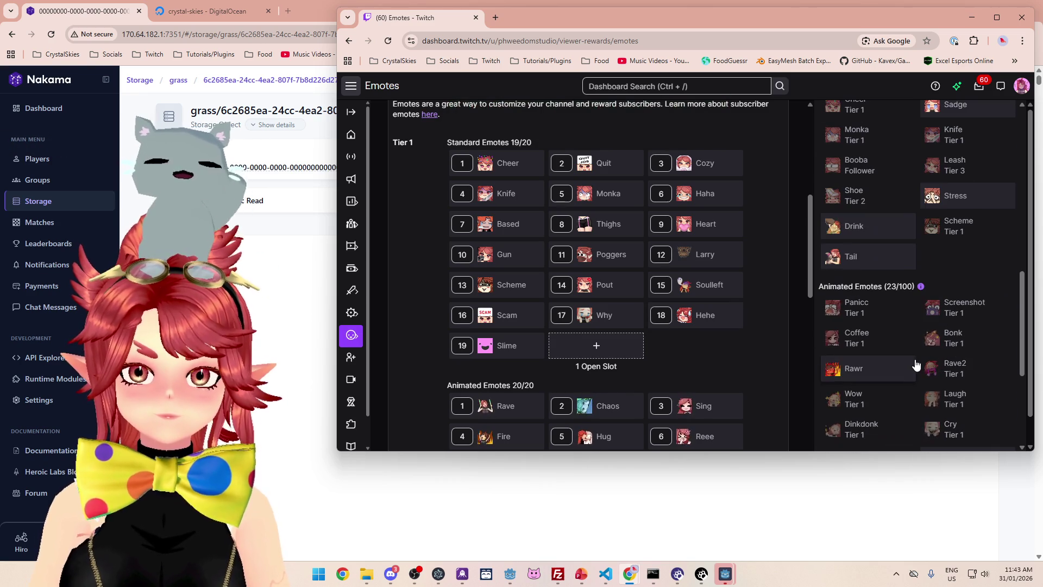
left_click(845, 227)
scroll(876, 360, "down", 1)
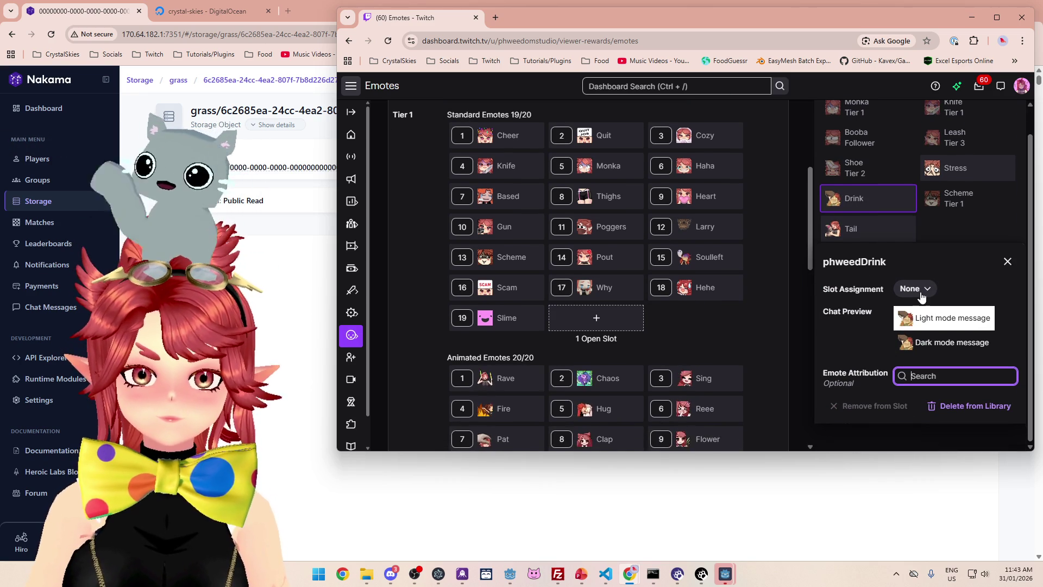
left_click(913, 288)
left_click(870, 182)
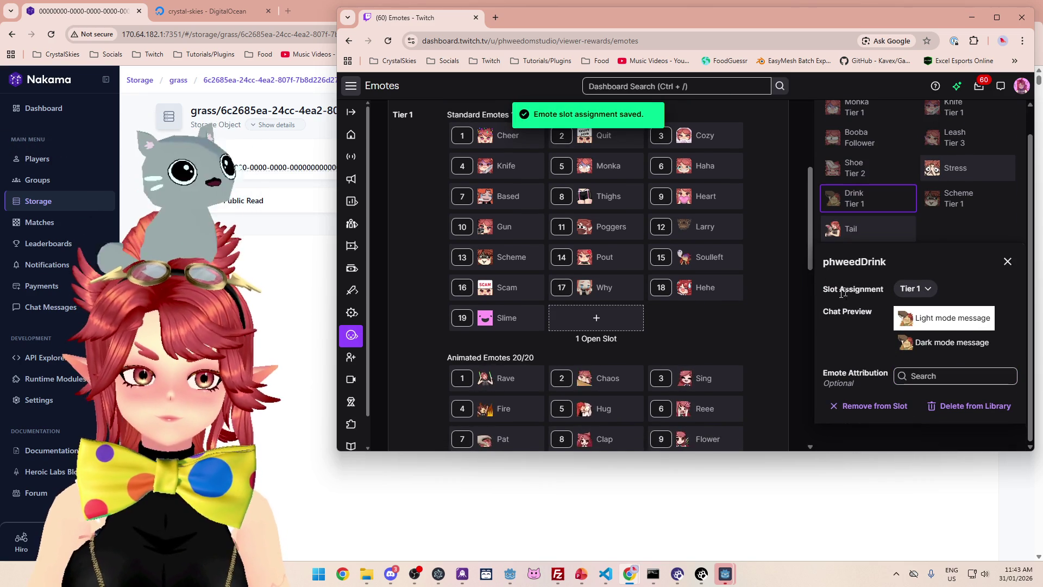
Confirm Drink now fills Tier 1 slot 20, then close the Twitch window.
scroll(723, 329, "down", 1)
scroll(728, 326, "down", 8)
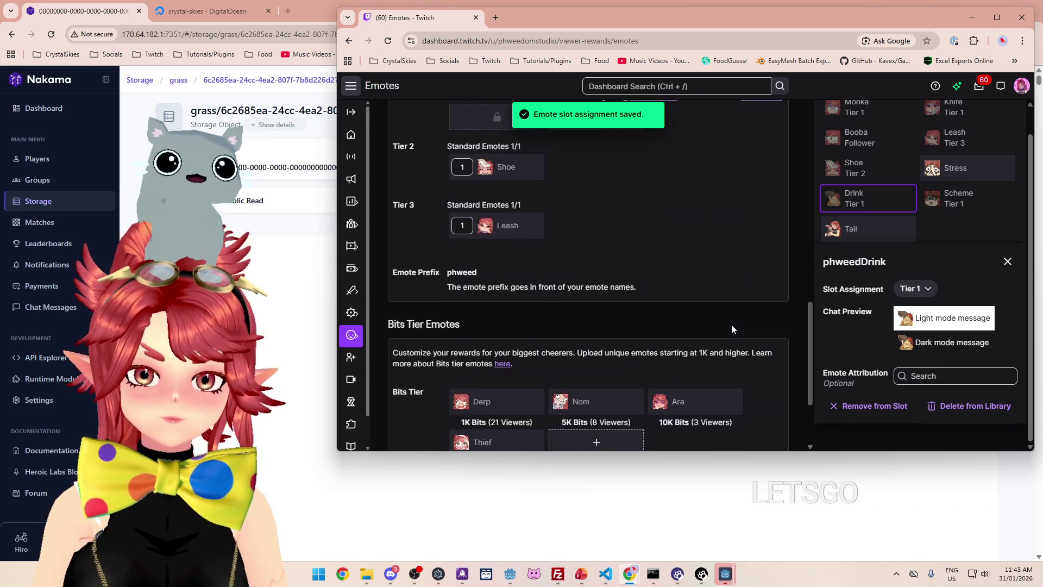
scroll(732, 324, "up", 5)
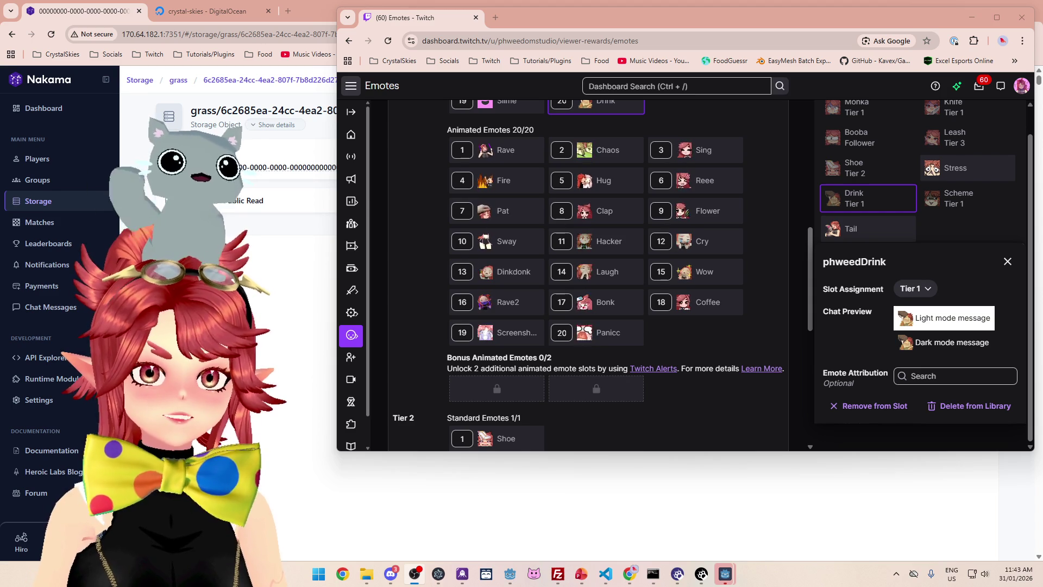
scroll(637, 222, "down", 5)
scroll(637, 222, "up", 4)
scroll(638, 225, "up", 10)
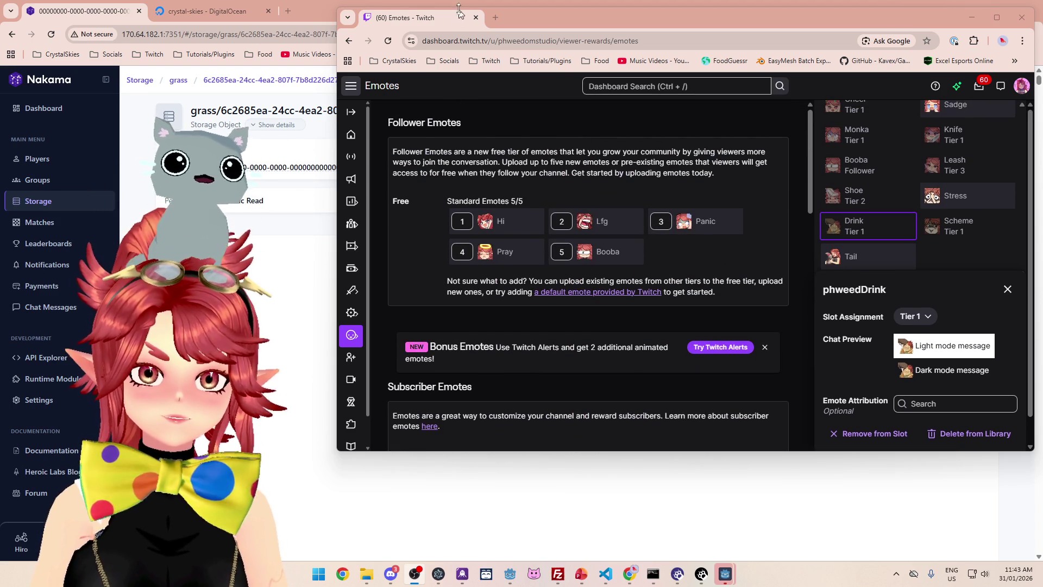
left_click(476, 19)
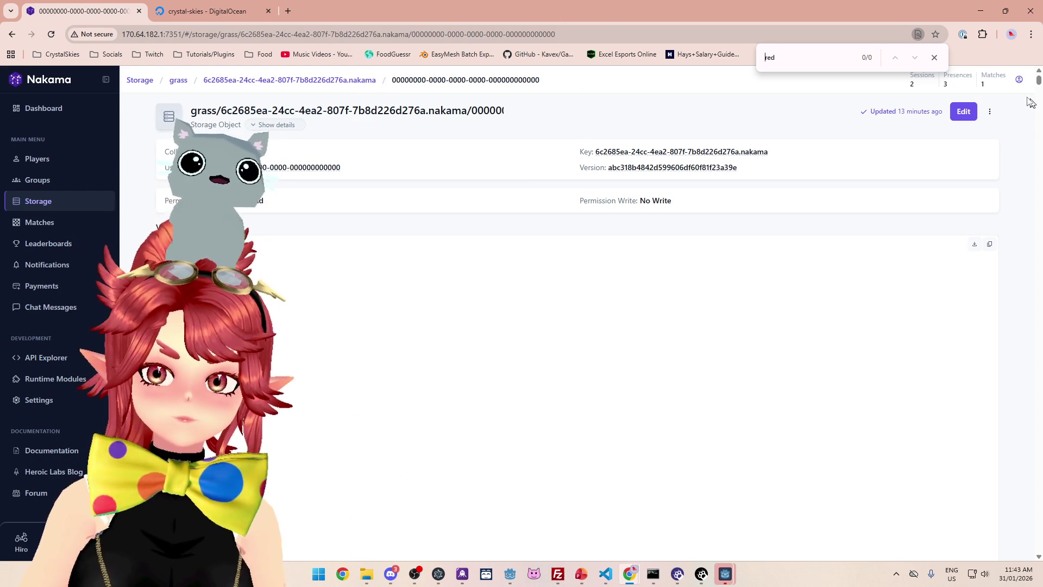
Close the find bar on the grass storage page and switch to nk_lobbyhandler.ts in VS Code.
left_click(935, 59)
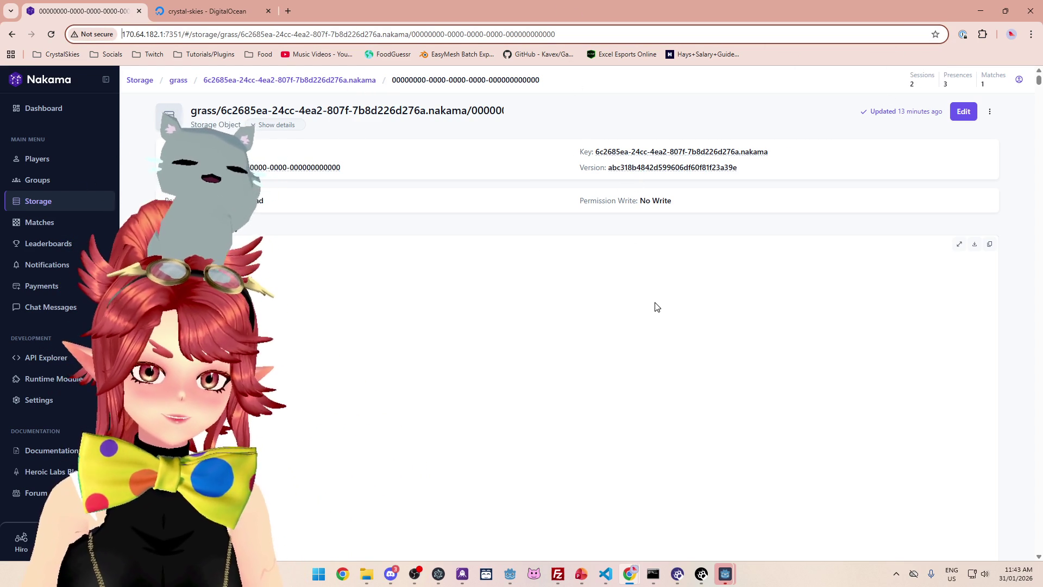
key("alt+Tab")
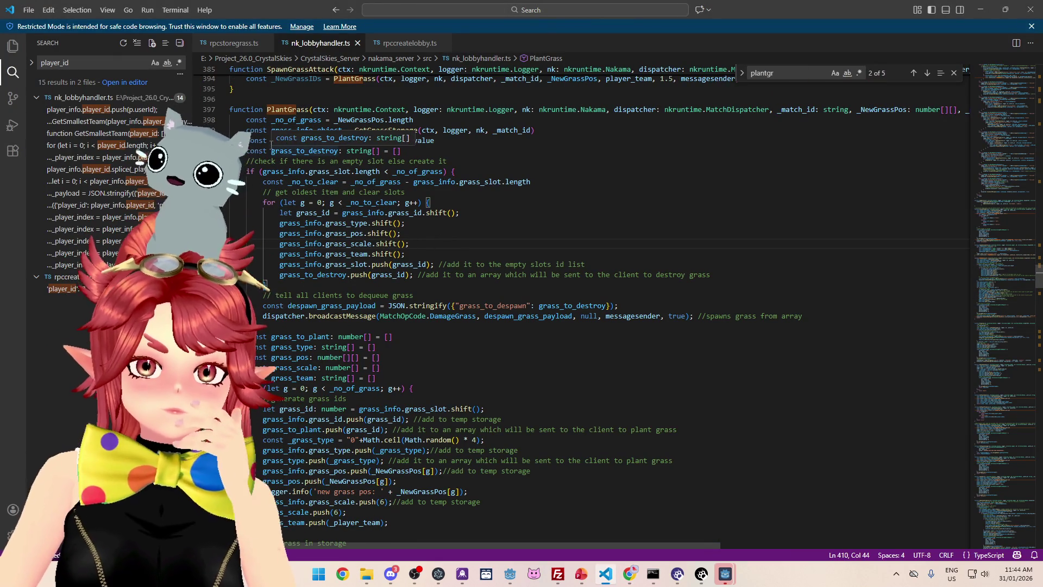
left_click_drag(270, 142, 313, 144)
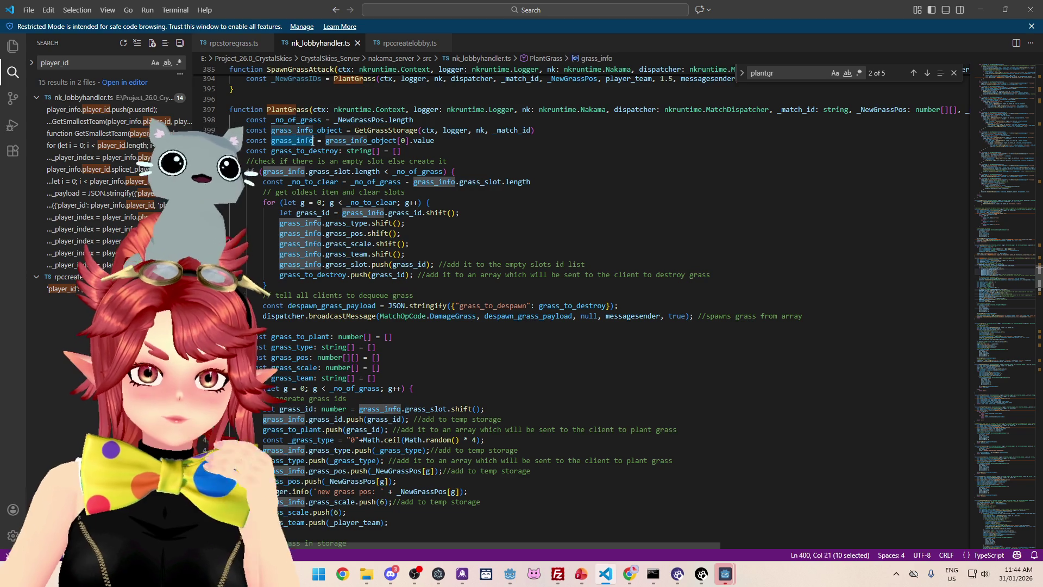
scroll(313, 144, "down", 1)
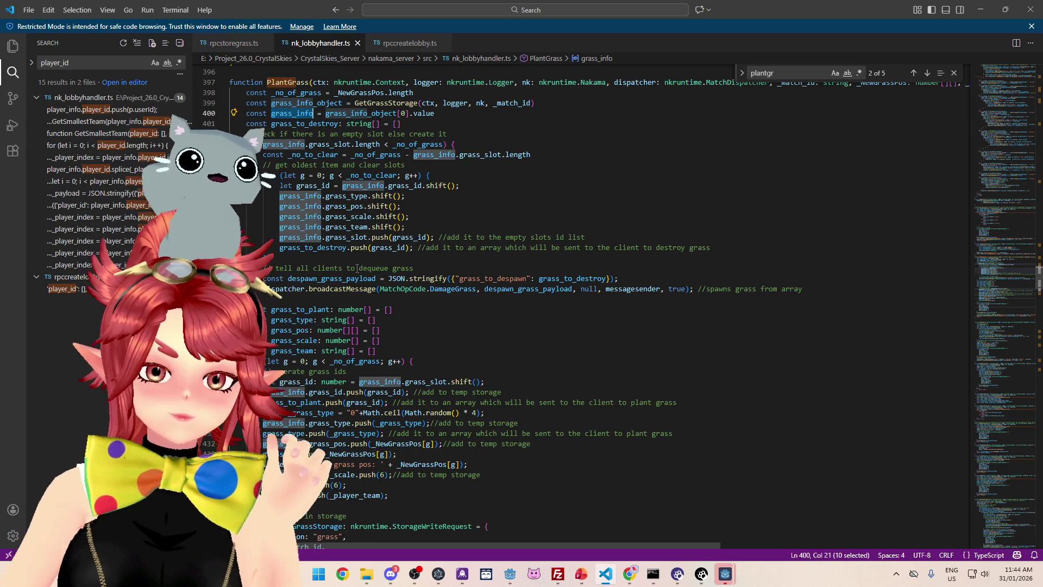
scroll(326, 239, "down", 1)
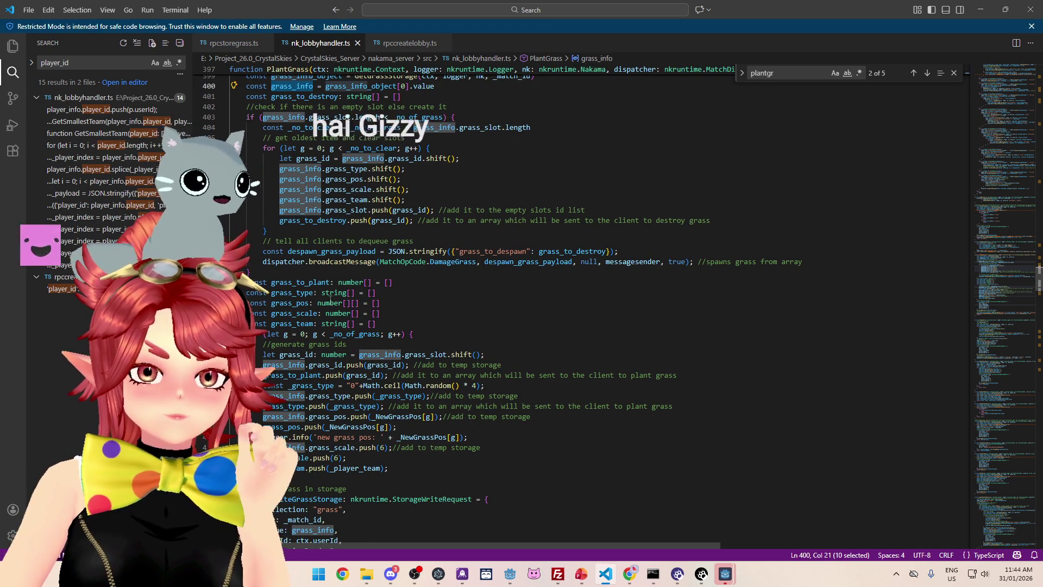
scroll(330, 300, "down", 2)
scroll(330, 300, "down", 2)
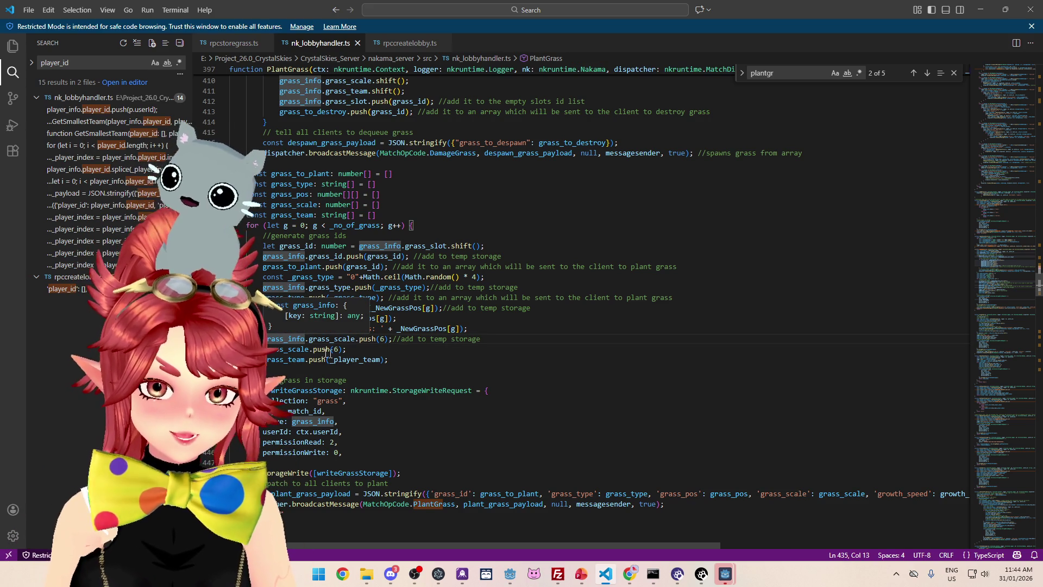
left_click(305, 339)
left_click(357, 350)
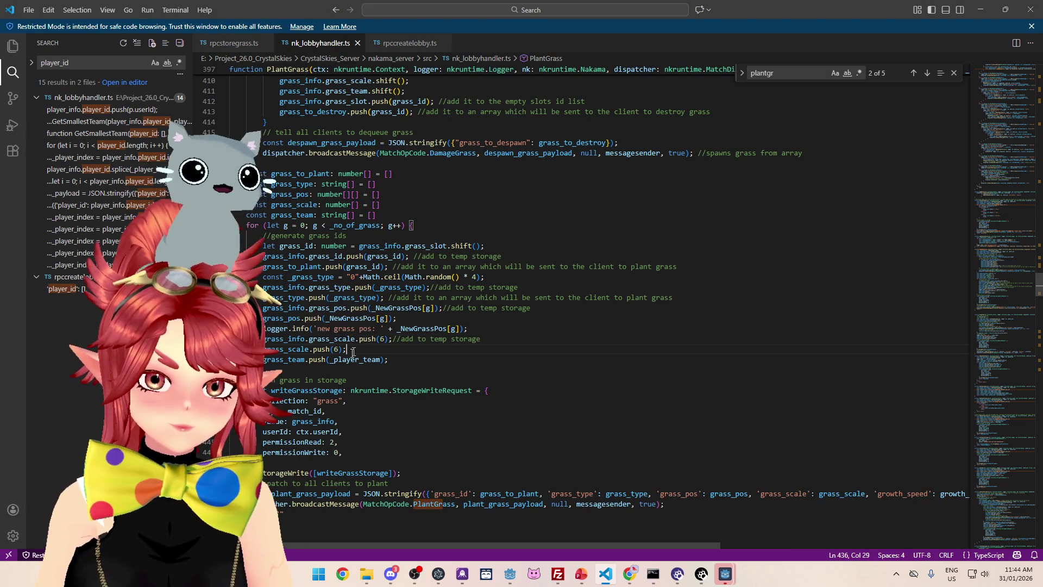
left_click(294, 338)
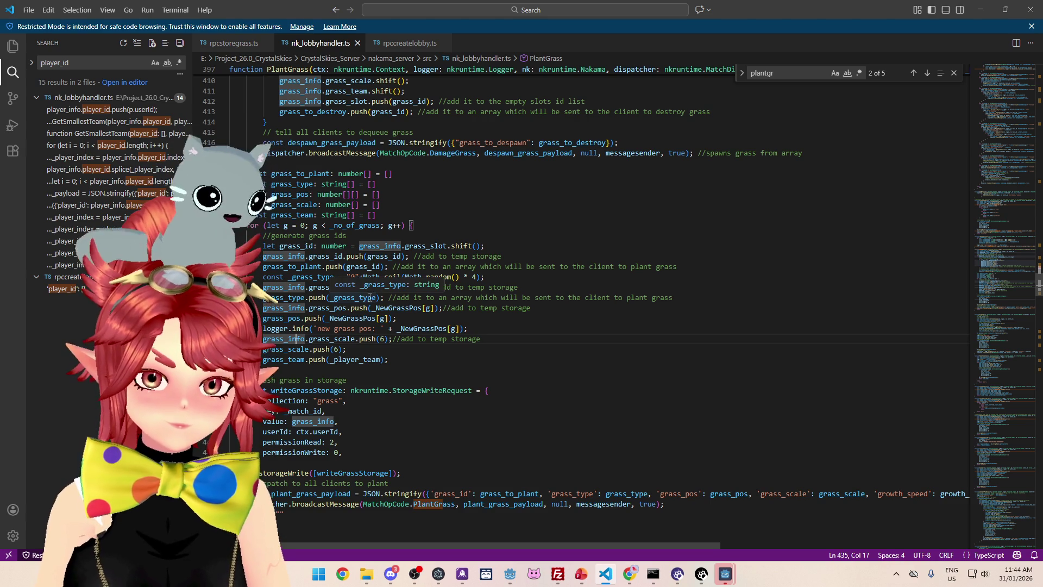
left_click(302, 298)
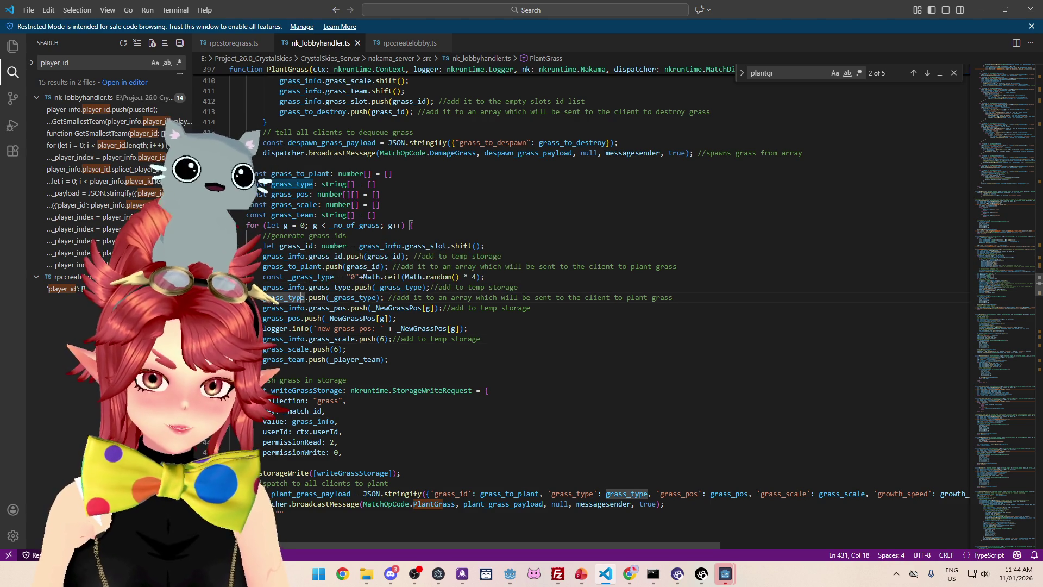
left_click_drag(268, 298, 302, 297)
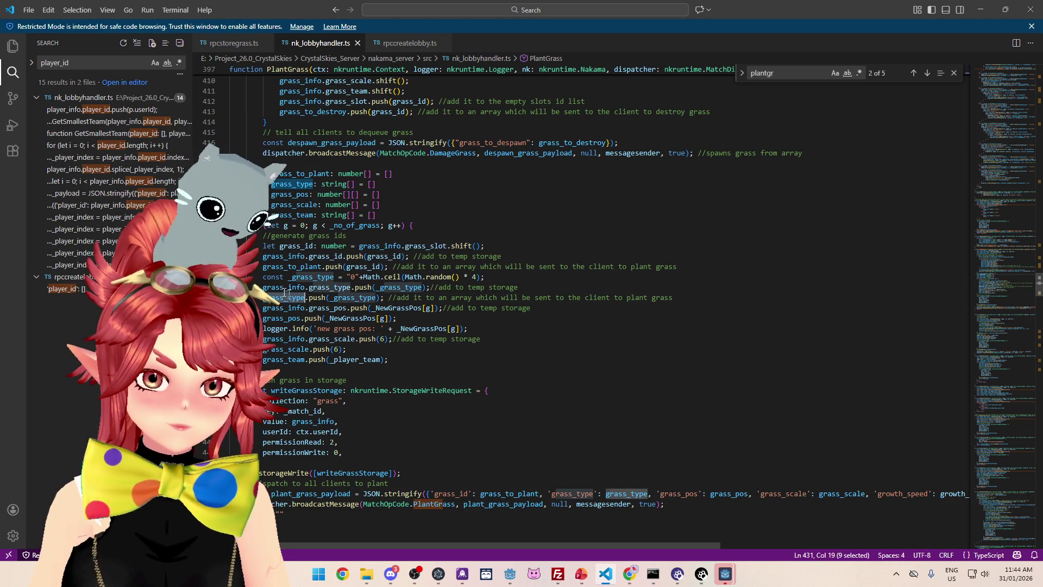
left_click(273, 287)
left_click_drag(263, 287, 437, 291)
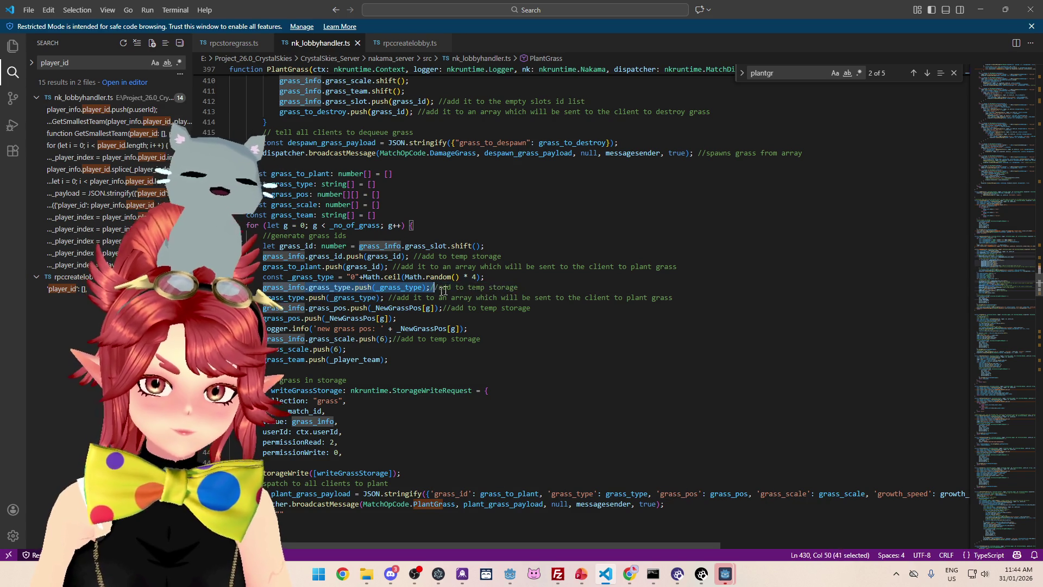
left_click_drag(262, 297, 672, 298)
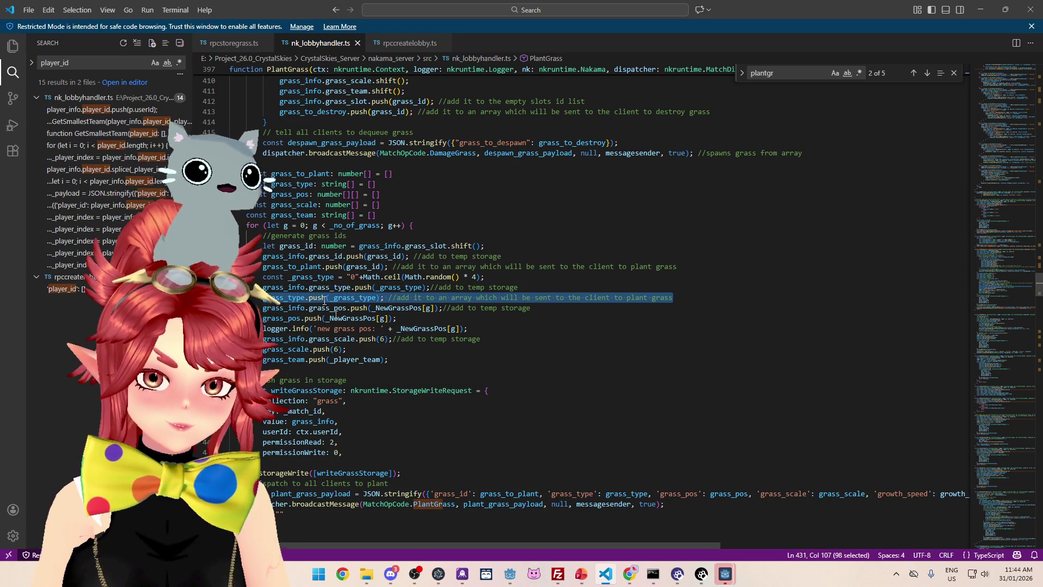
left_click_drag(263, 287, 519, 288)
left_click(361, 349)
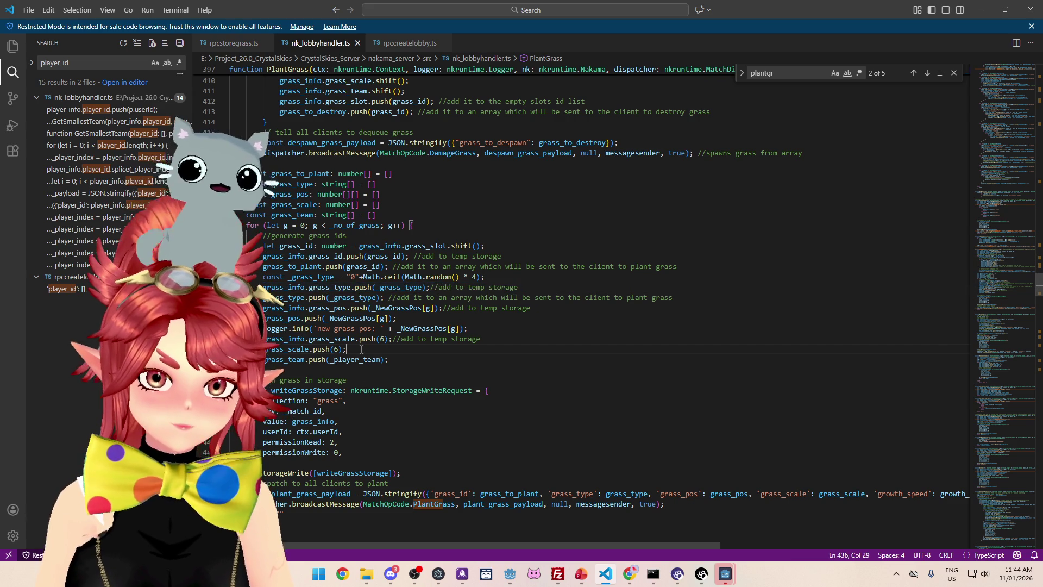
Paste the grass_type push line below grass_scale.push(6) and rename it grass_team.
key("Return")
type("grass_info.grass_type.push(_grass_type);//add to temp storage")
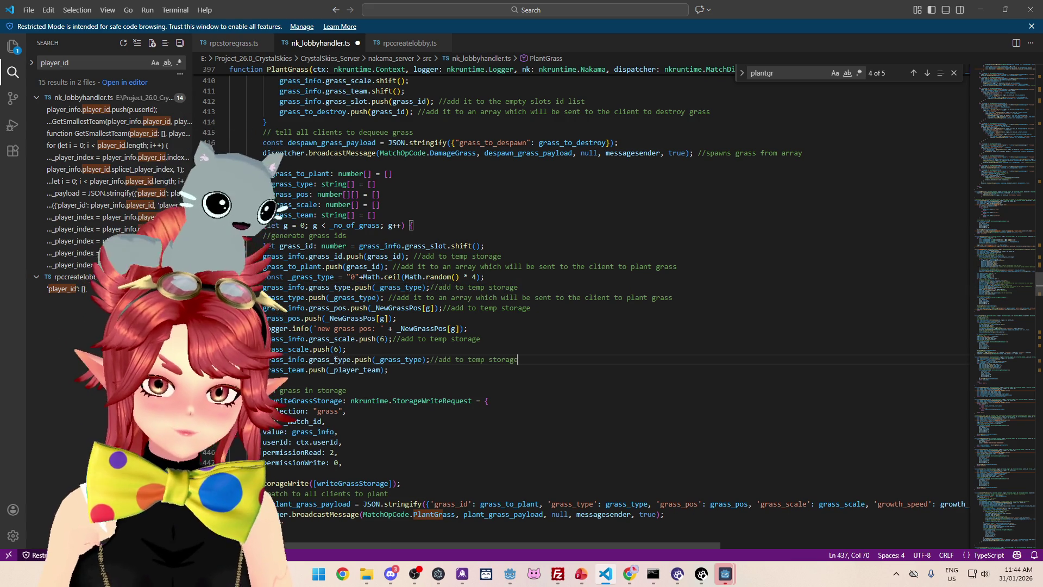
left_click_drag(334, 360, 351, 360)
type("team")
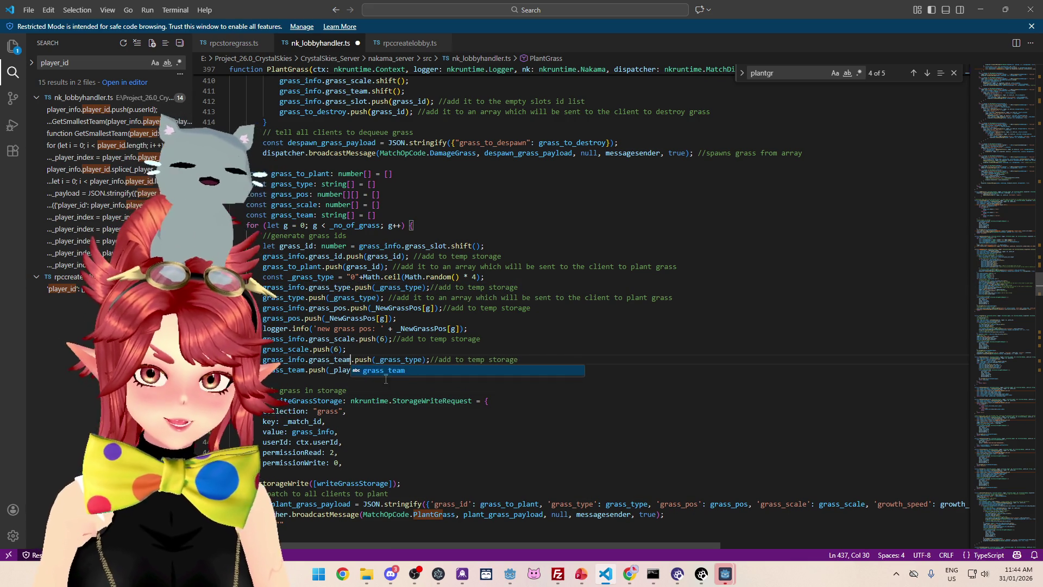
left_click(385, 392)
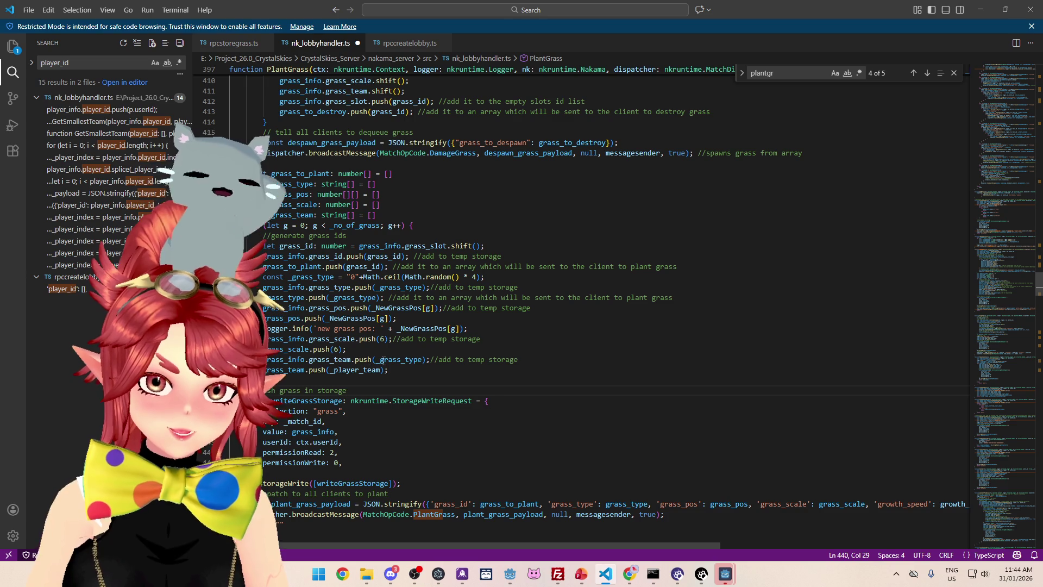
Replace _grass_type with _player_team in the grass_team push call on line 437.
left_click(417, 374)
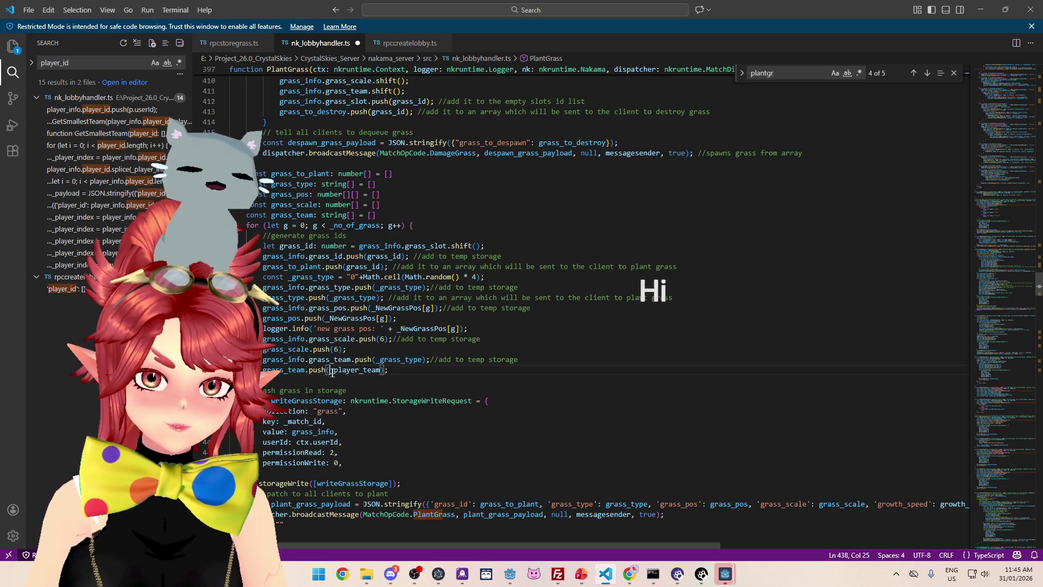
double_click(381, 370)
key("ctrl+c")
left_click_drag(379, 359, 416, 361)
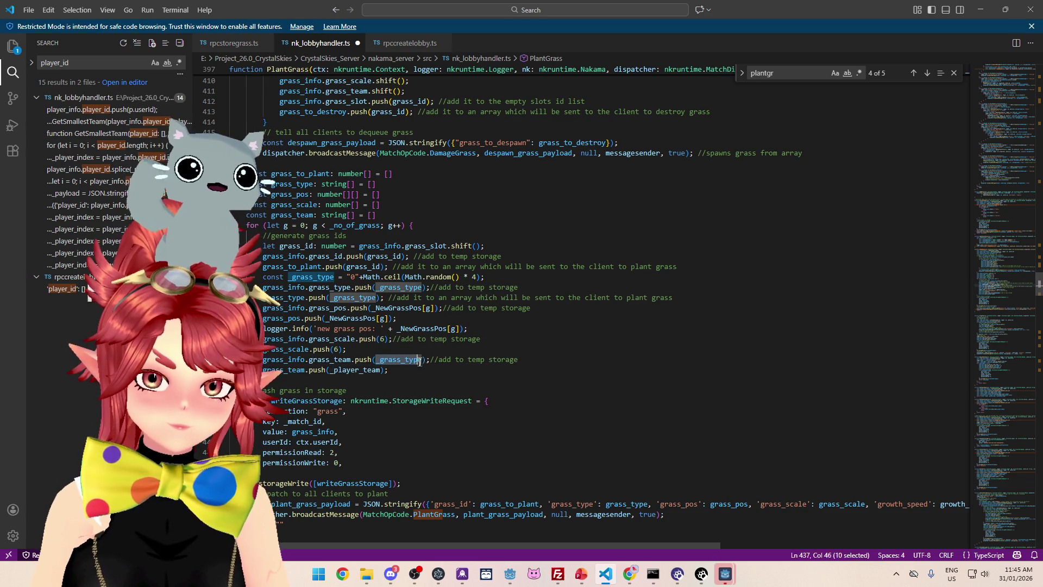
key("ctrl+v")
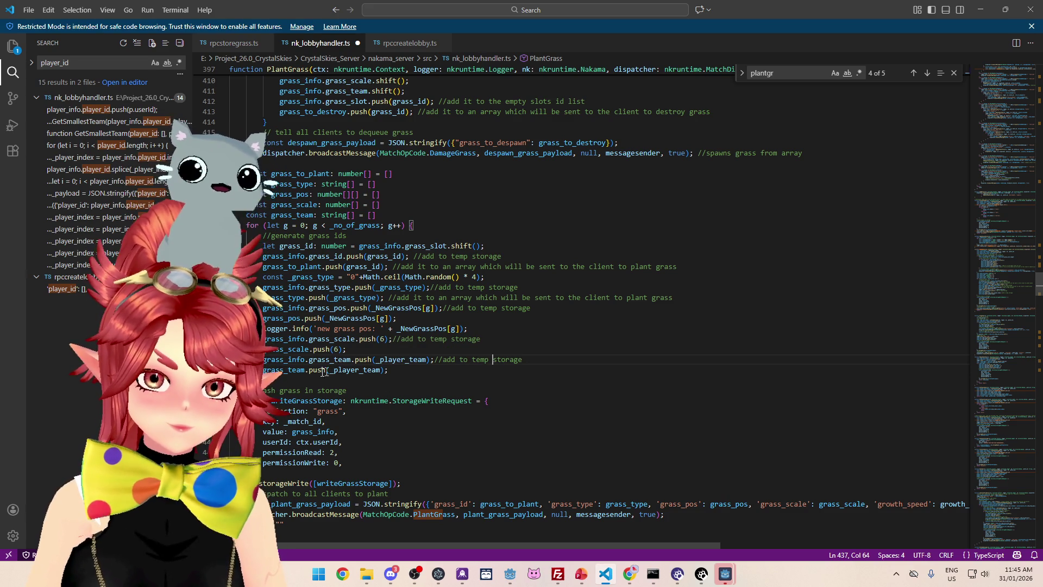
key("Down")
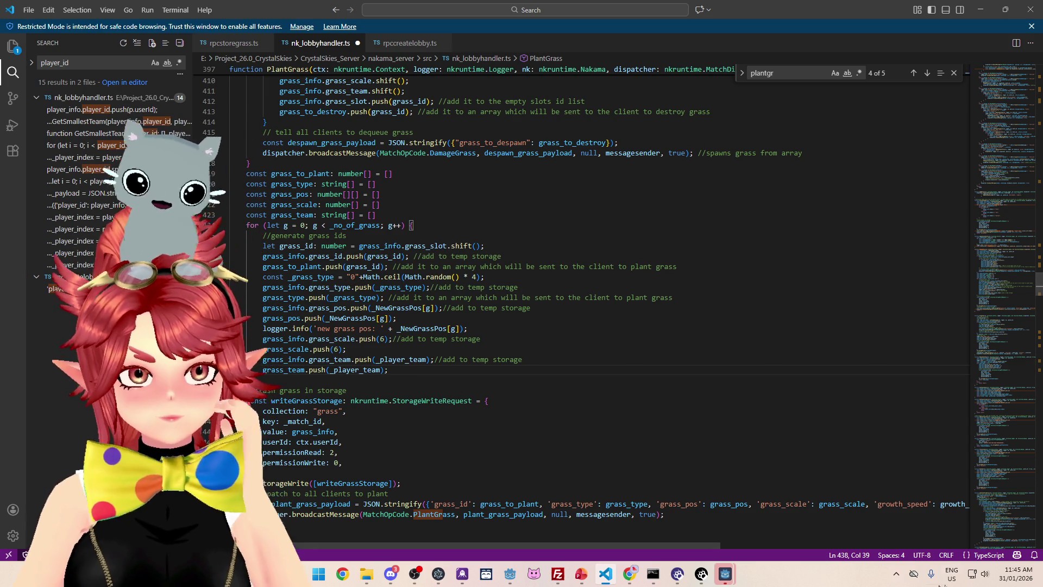
mouse_move(709, 545)
left_mouse_down()
mouse_move(850, 562)
mouse_move(597, 540)
left_mouse_up()
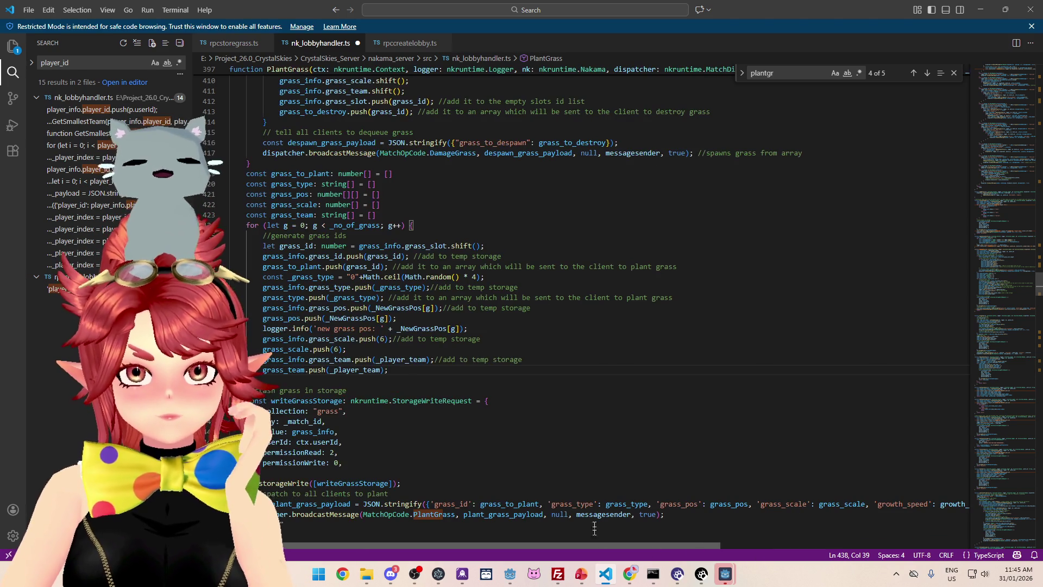
left_click(625, 340)
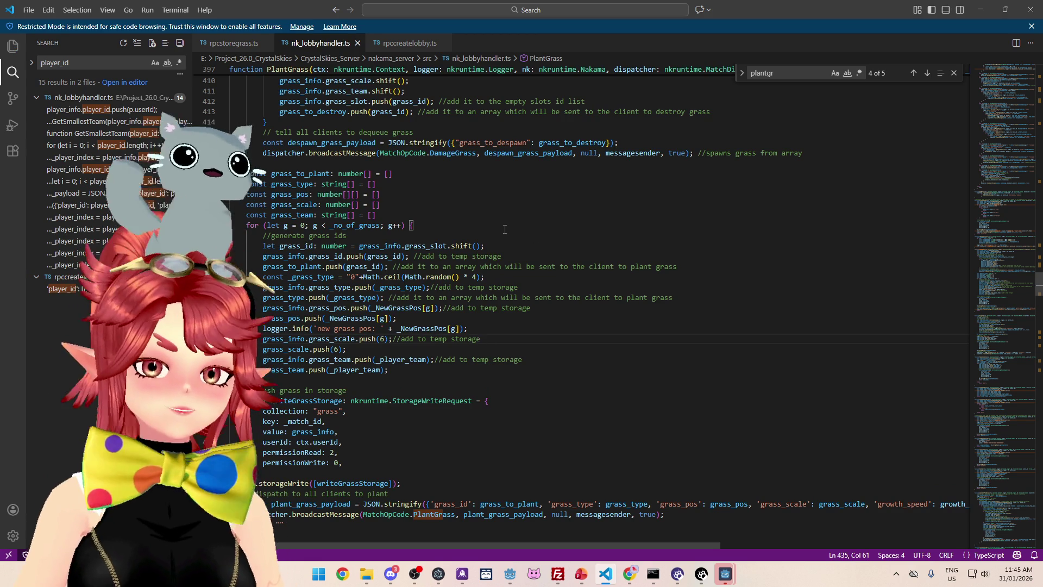
left_click(510, 574)
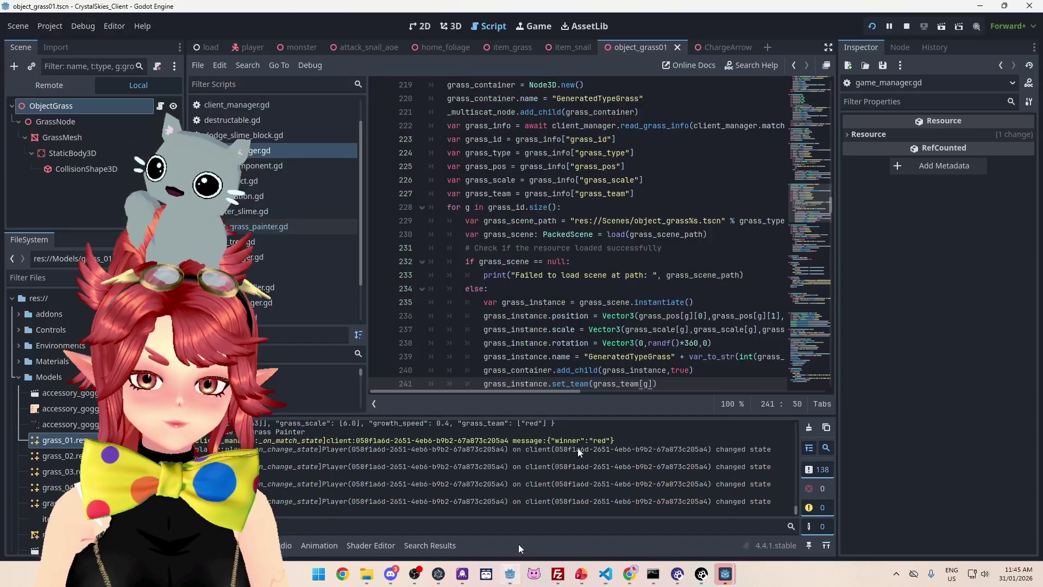
Stop the running game, review the null check around lines 232–234, and save the grass scene.
left_click(912, 24)
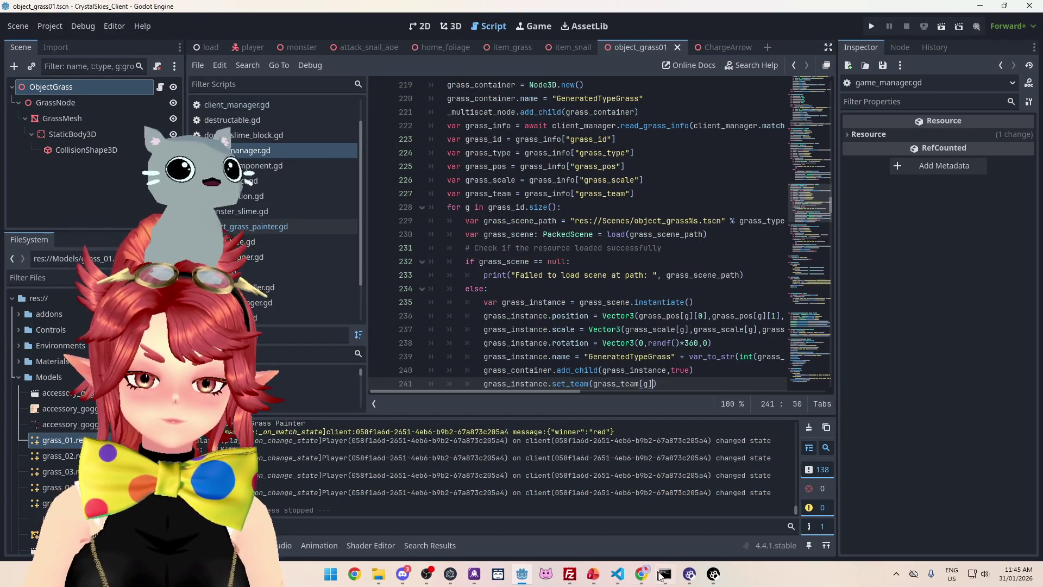
mouse_move(665, 573)
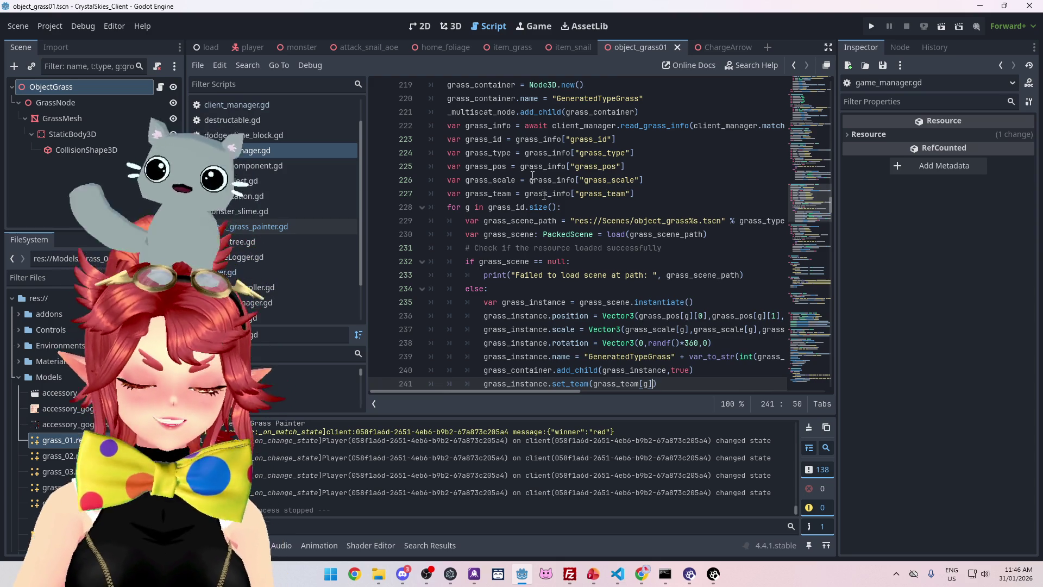
left_click(606, 248)
left_click(606, 262)
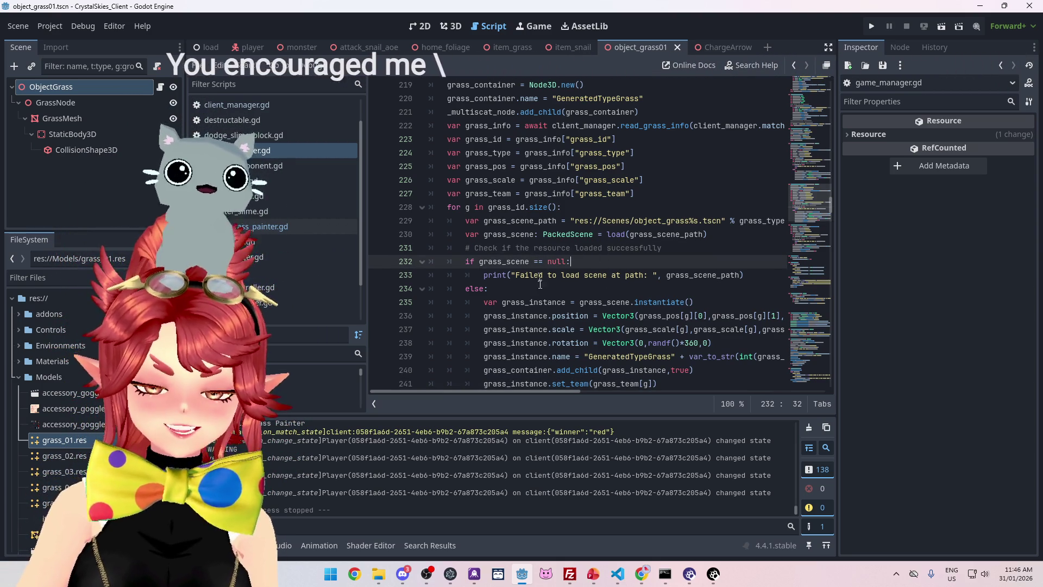
left_click(544, 289)
scroll(544, 289, "down", 8)
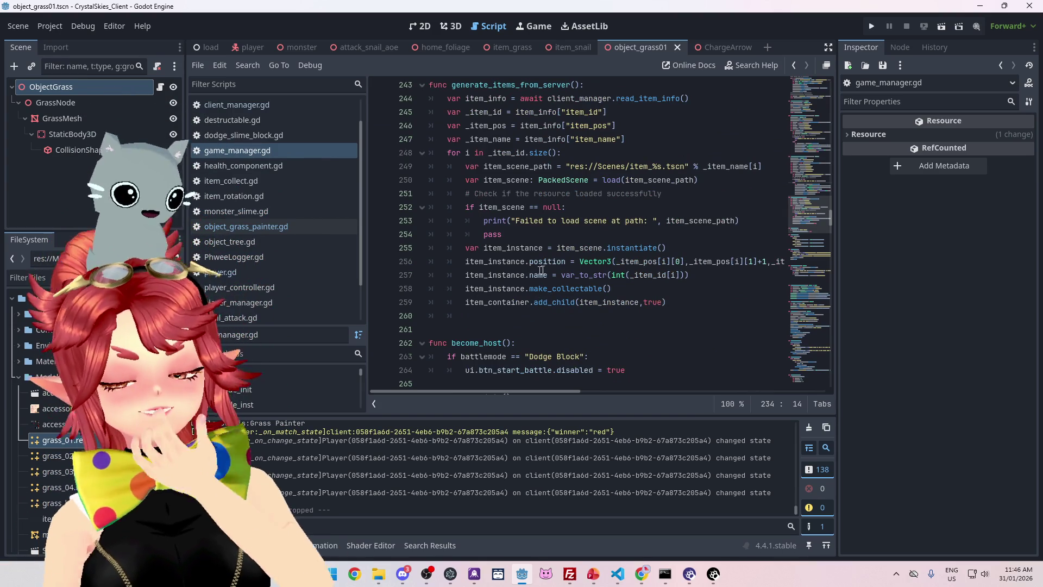
key("ctrl+s")
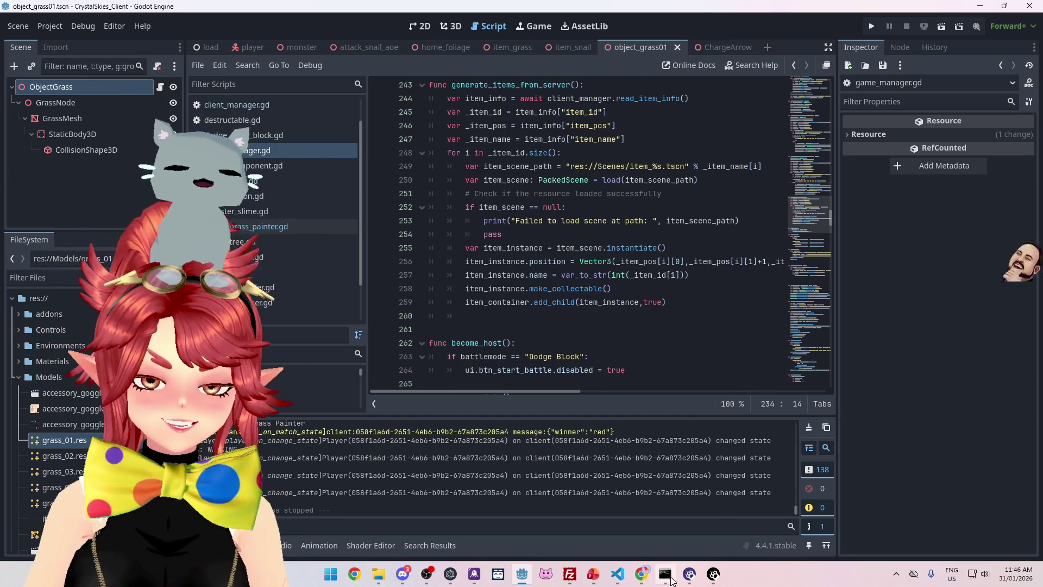
Recompile the Nakama server code by rerunning npx tsc in Command Prompt.
left_click(667, 575)
key("Up")
key("Return")
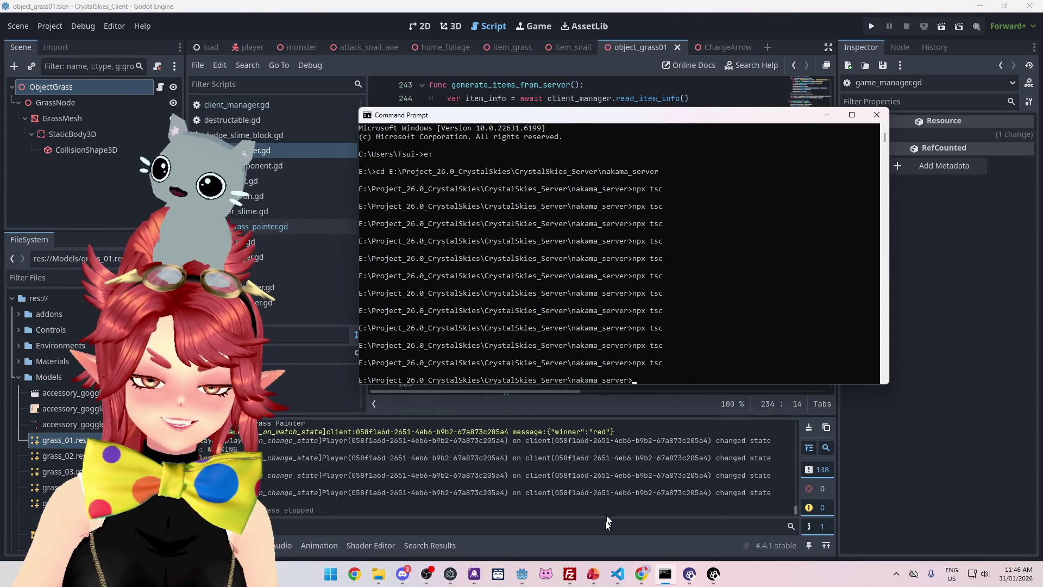
In FileZilla, select the old index.js on the server and delete it.
left_click(575, 578)
left_click(575, 277)
key("Delete")
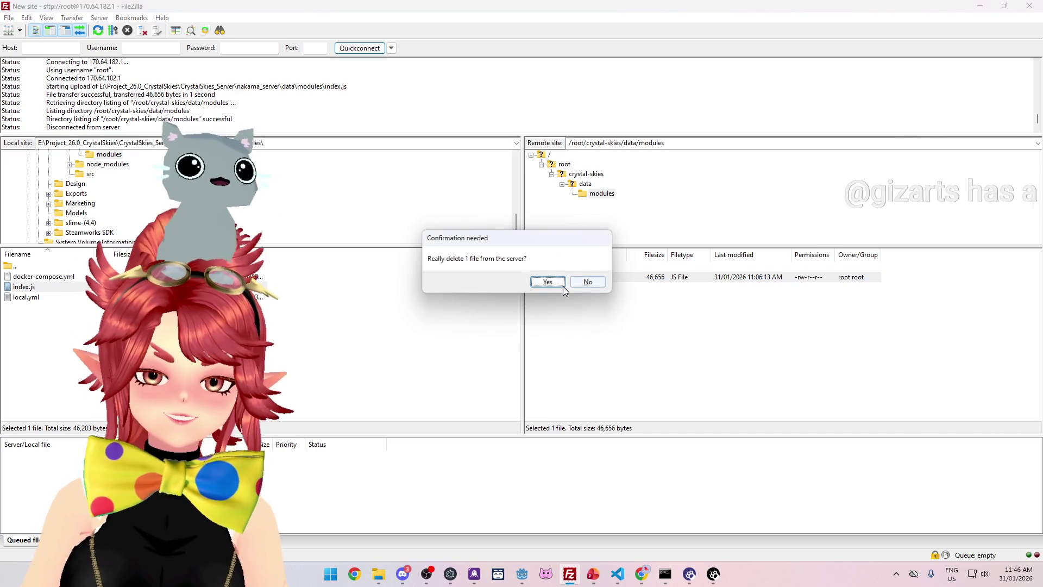
Confirm deleting the remote index.js and upload the rebuilt 46,728-byte local copy to modules.
key("Return")
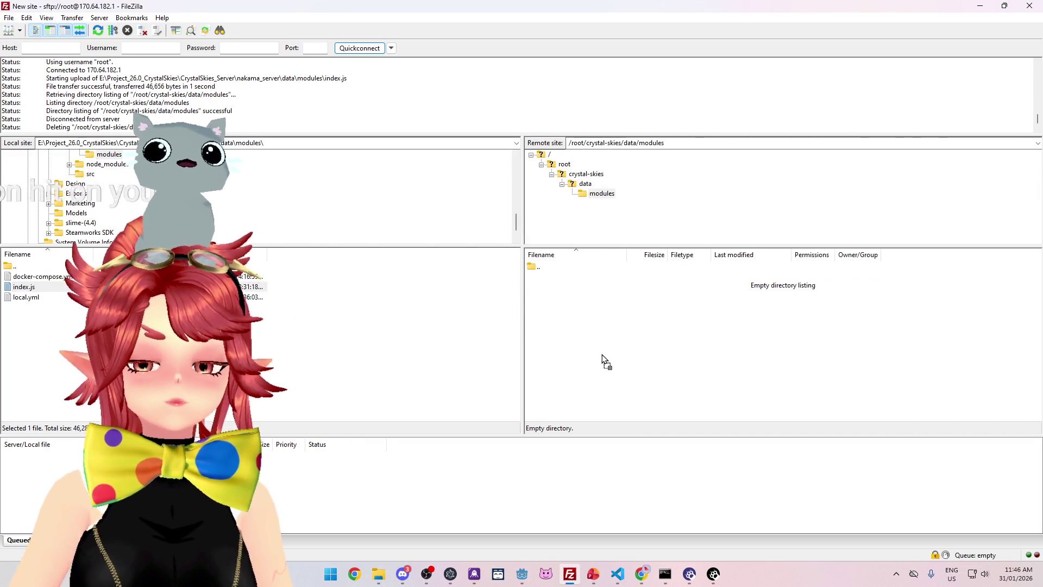
left_click_drag(602, 355, 602, 355)
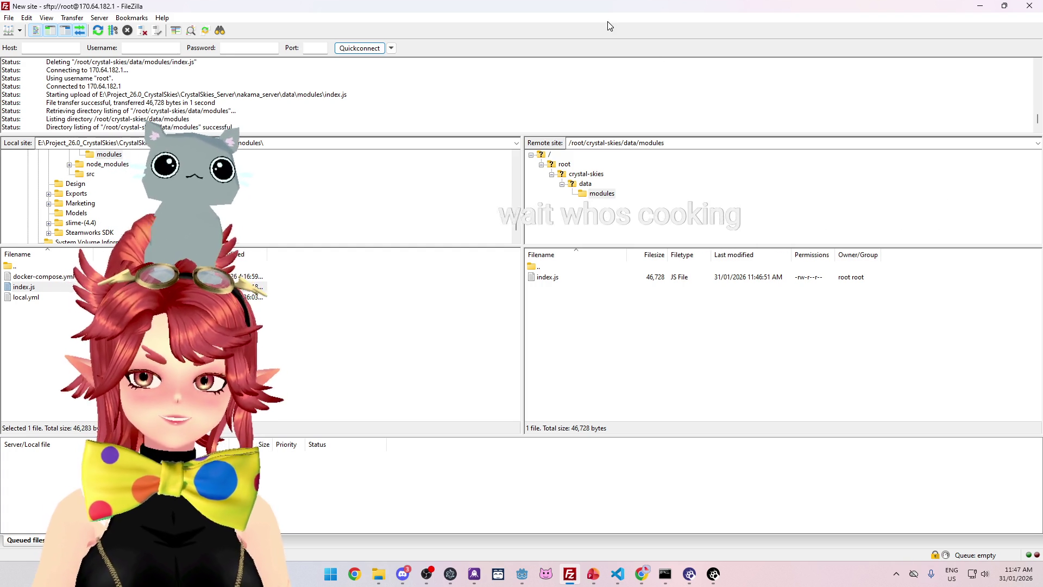
mouse_move(641, 574)
left_click(611, 522)
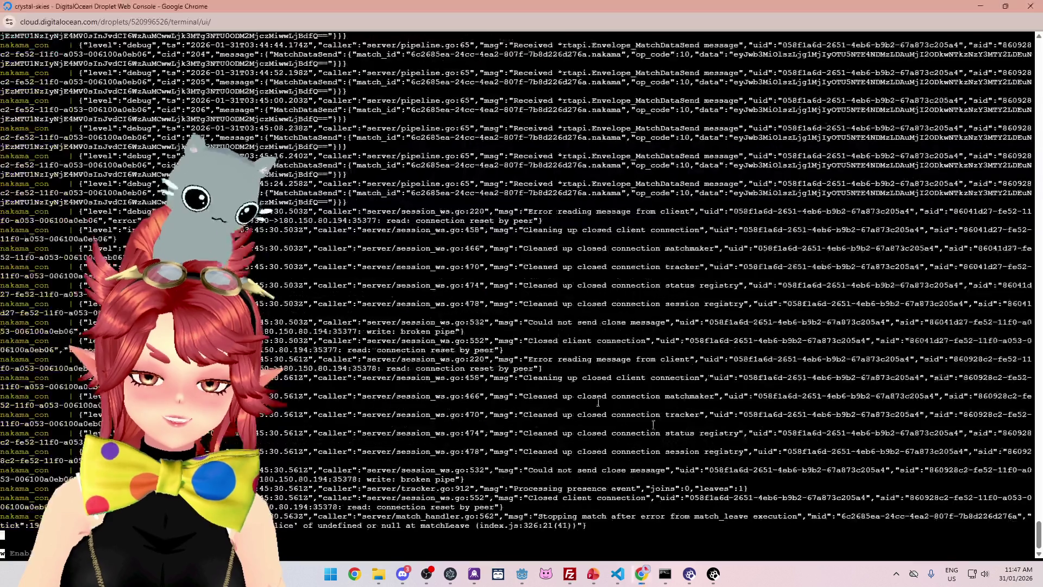
Stop the droplet's Nakama and Postgres containers and bring them back up until Startup done.
key("ctrl+c")
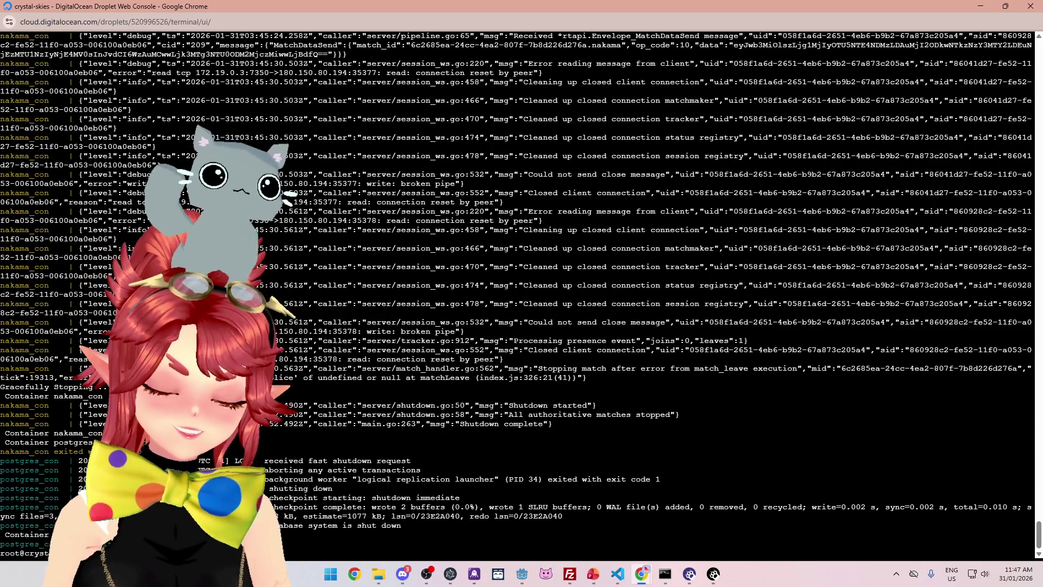
key("Return")
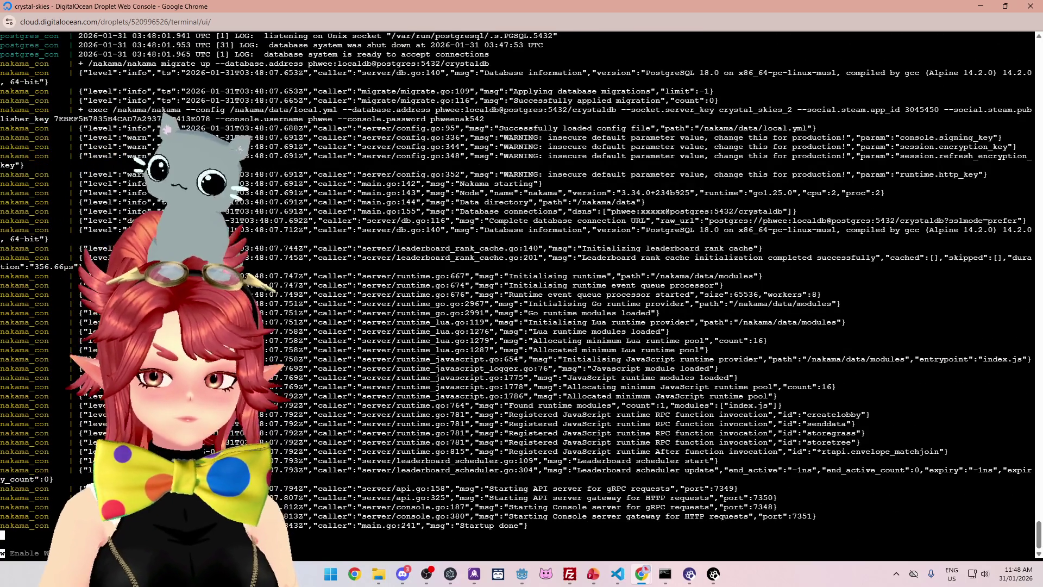
left_click(521, 580)
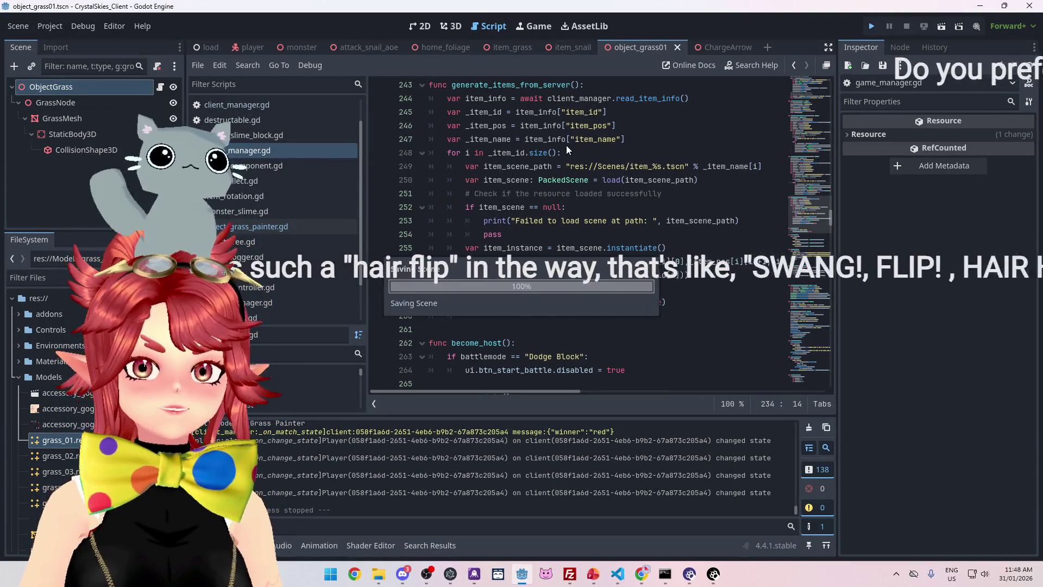
Run the game, enter a display name and create a new lobby named asdd.
key("F5")
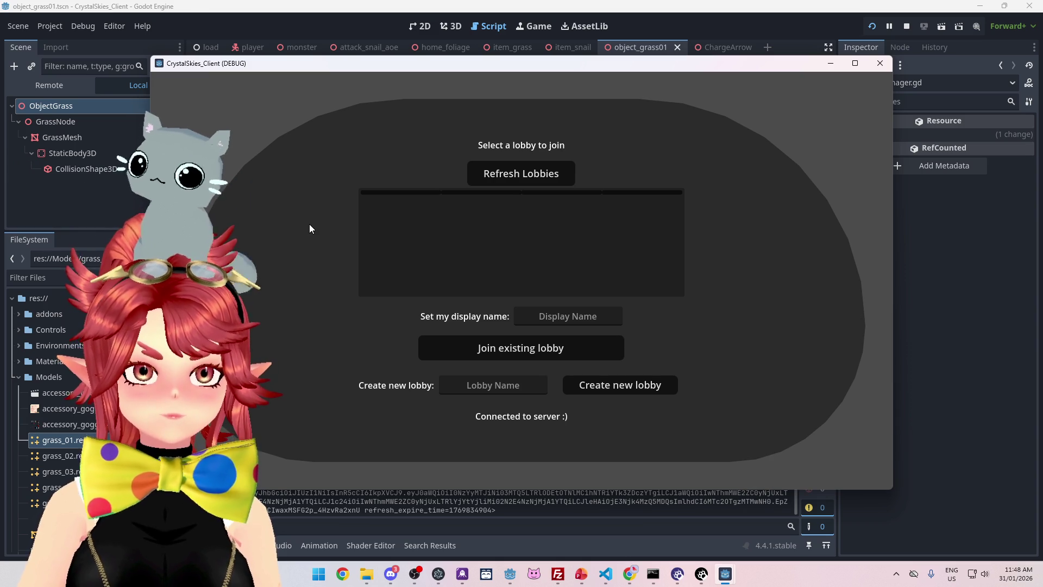
left_click(569, 318)
type("Phwee")
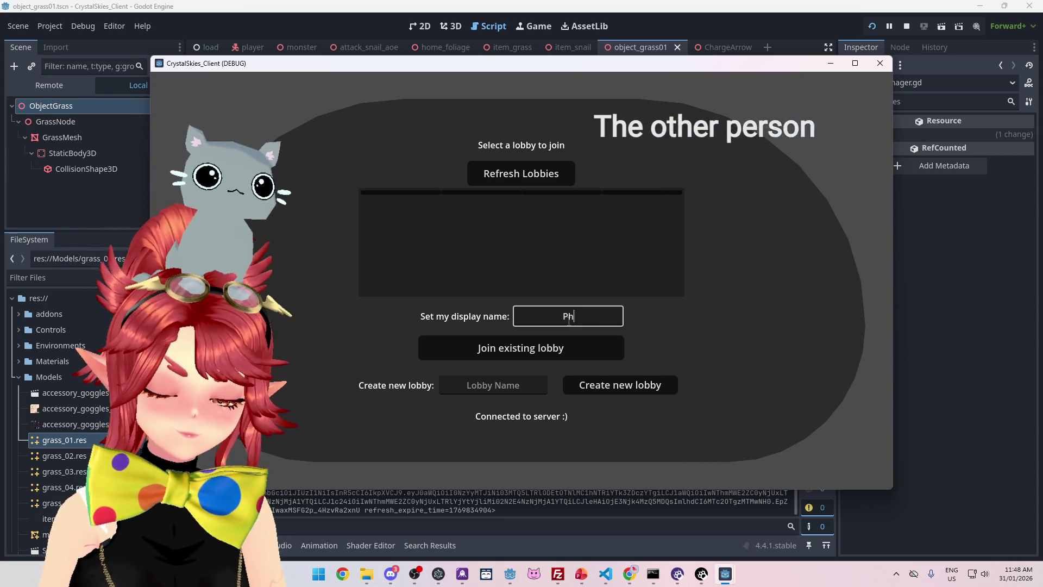
left_click(521, 385)
type("asdd")
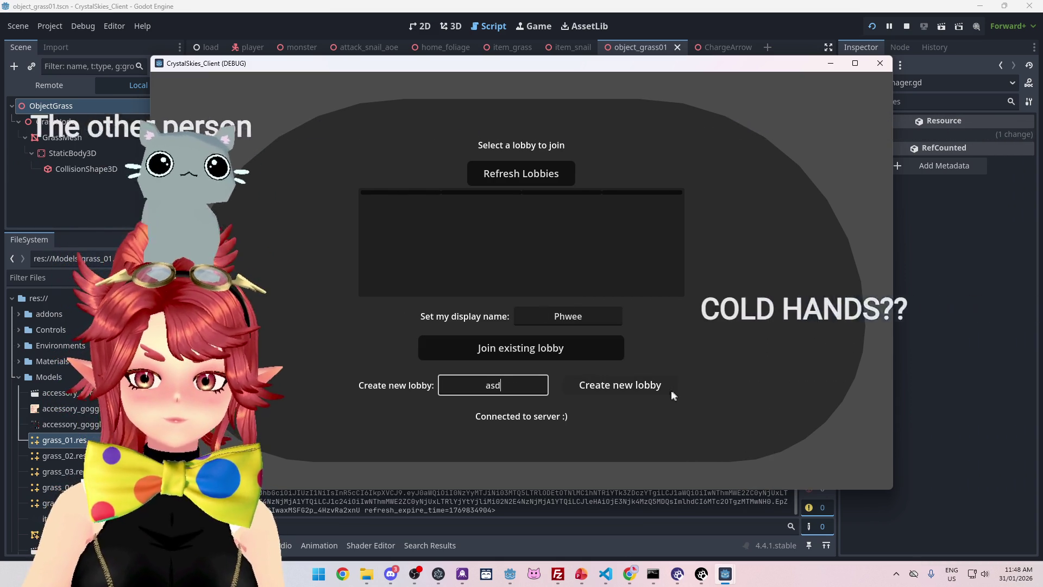
left_click(625, 389)
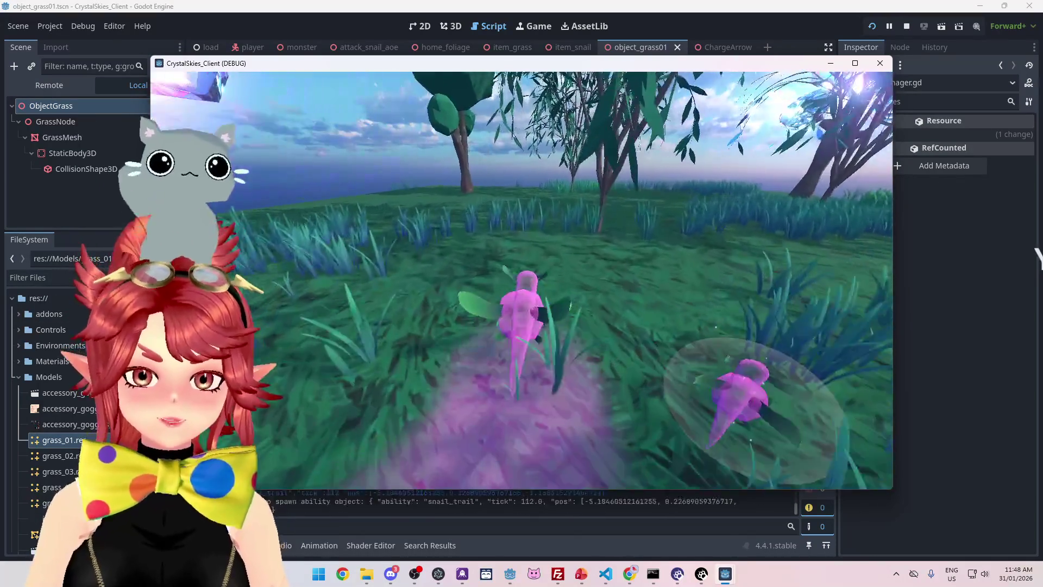
From Host Settings, choose the Grass Painter battle mode and start the battle.
key("Escape")
left_click(571, 239)
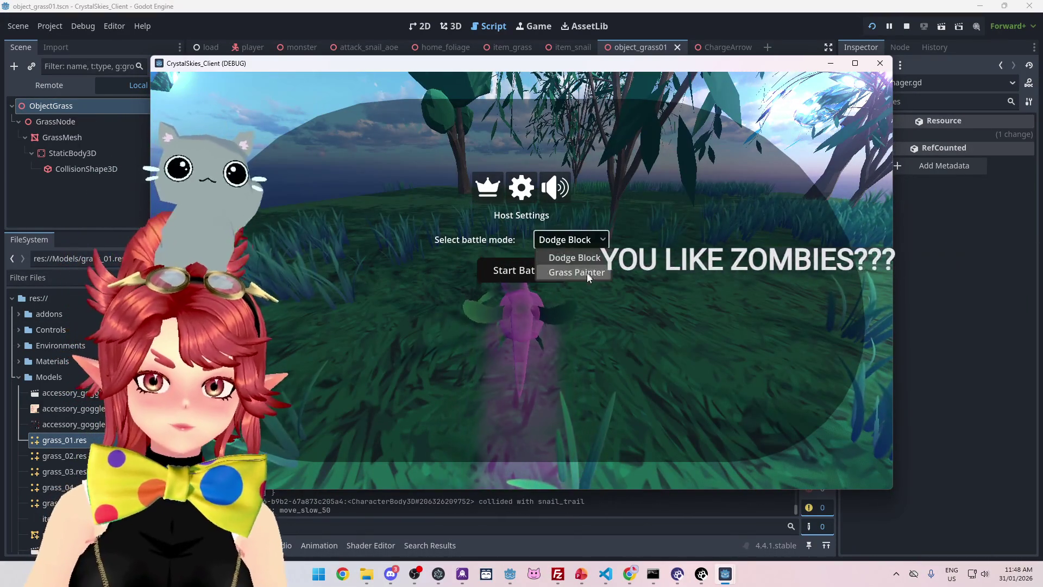
left_click(586, 273)
left_click(518, 271)
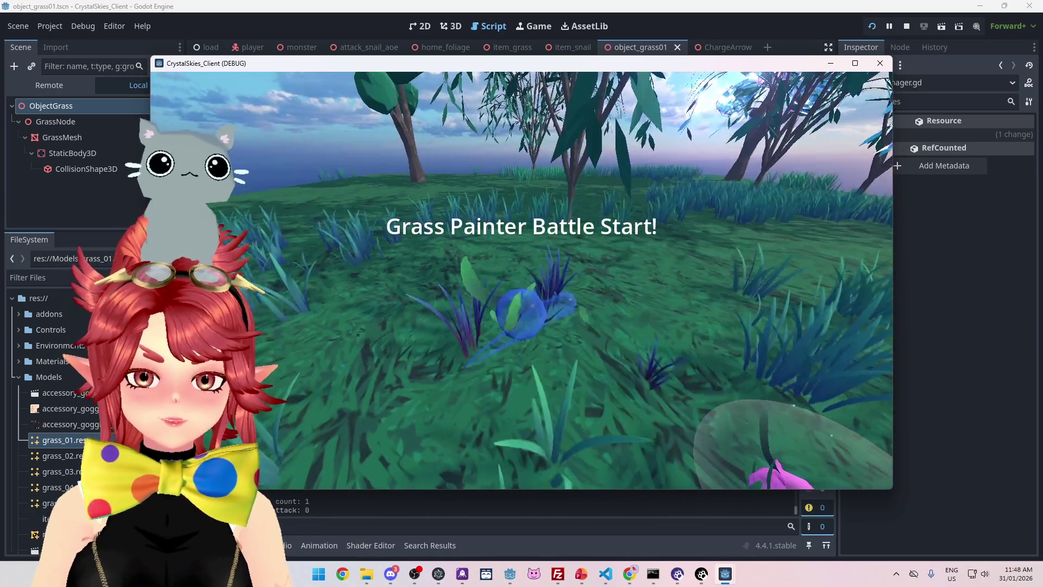
key("Escape")
In the Nakama console, check the active matches, then go back to the storage objects list.
mouse_move(726, 574)
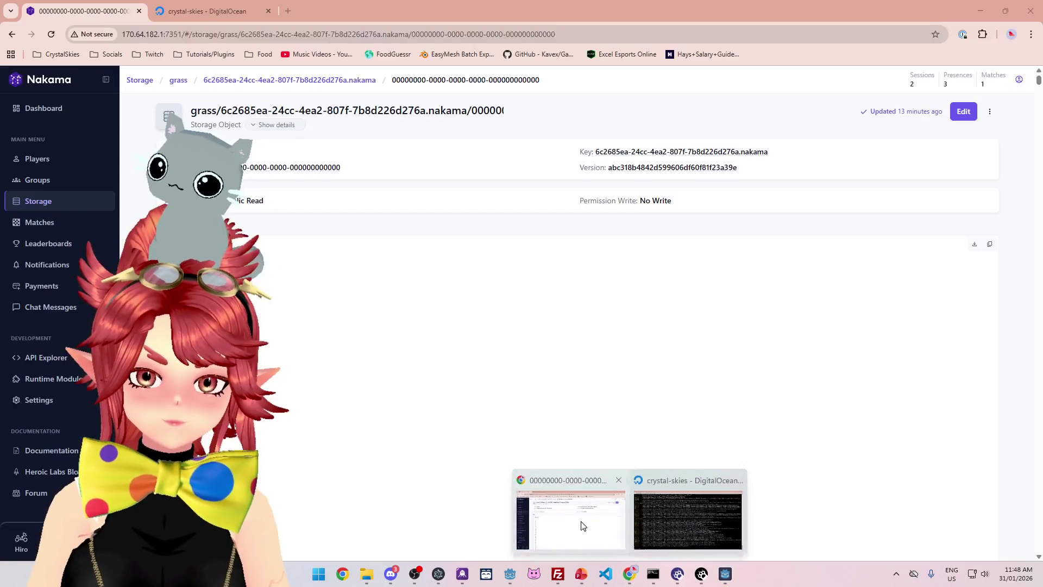
left_click(566, 519)
left_click(38, 222)
left_click(38, 201)
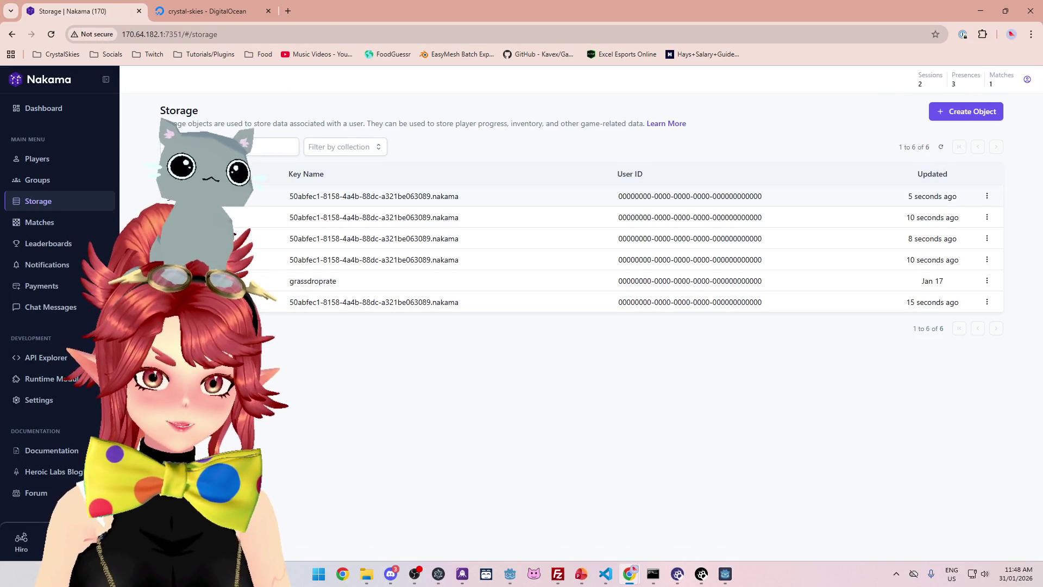
Open the newest grass storage object and search its data for 'blue'.
left_click(706, 182)
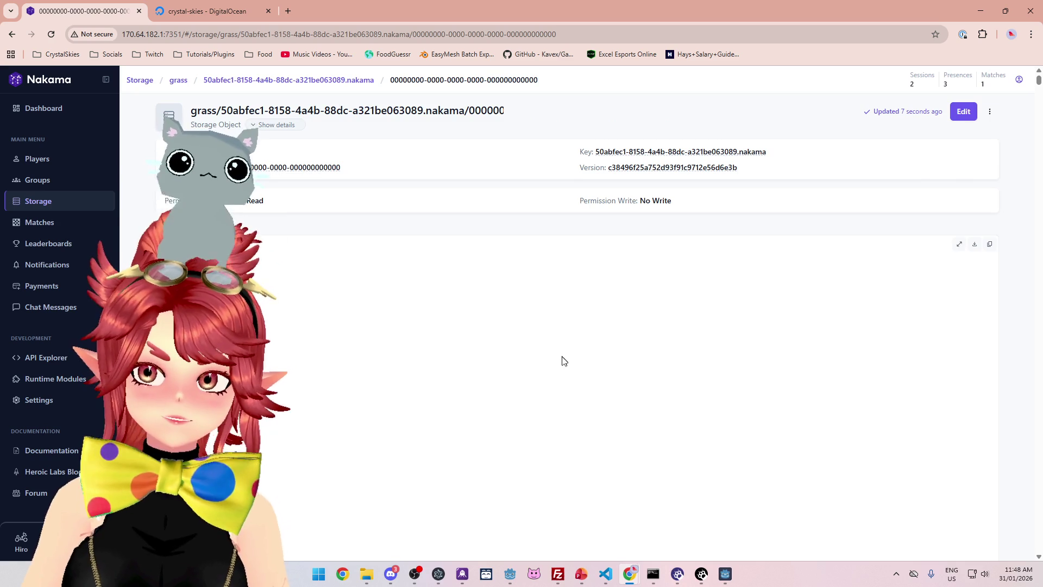
key("ctrl+f")
type("blue")
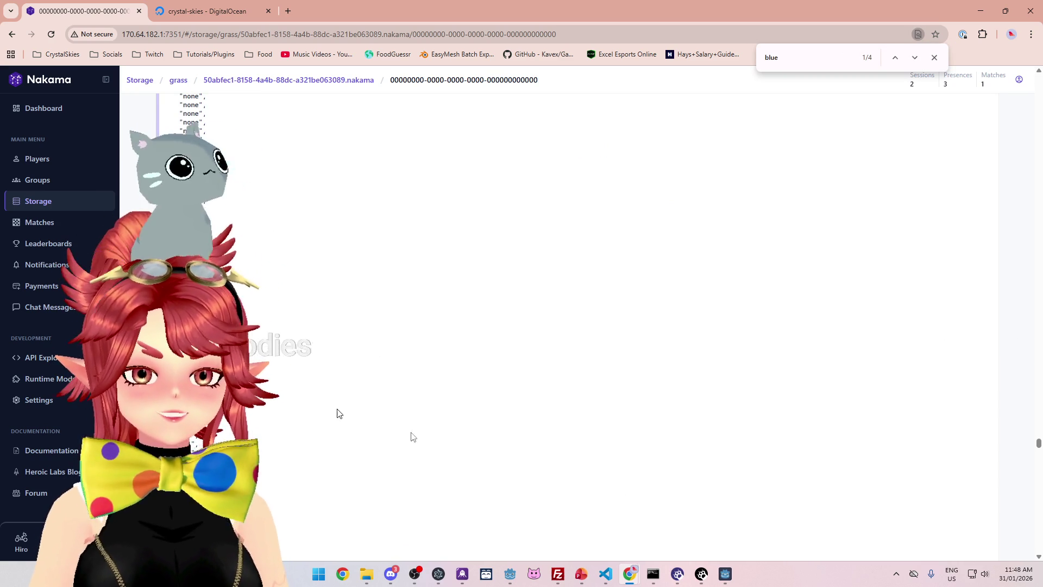
In the second game client, refresh lobbies, select asdd, enter a display name and join.
mouse_move(726, 574)
left_click(675, 526)
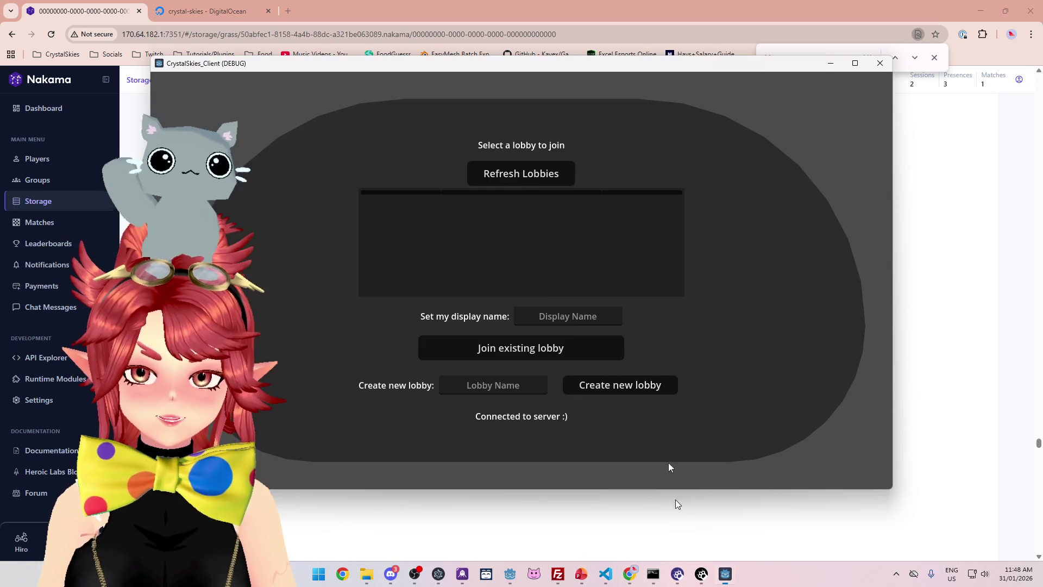
left_click(532, 175)
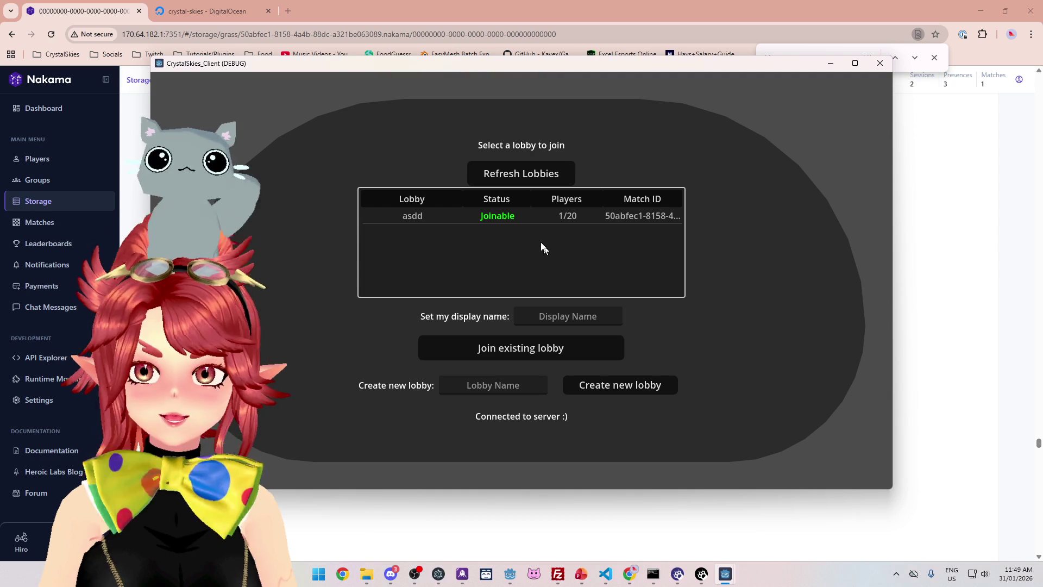
left_click(516, 218)
left_click(555, 315)
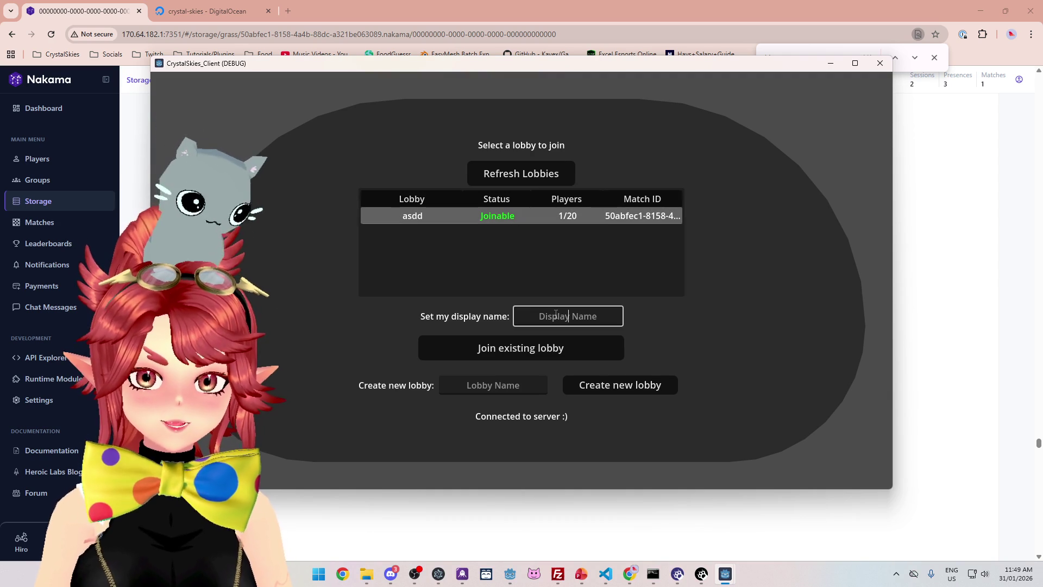
type("Phoxe2")
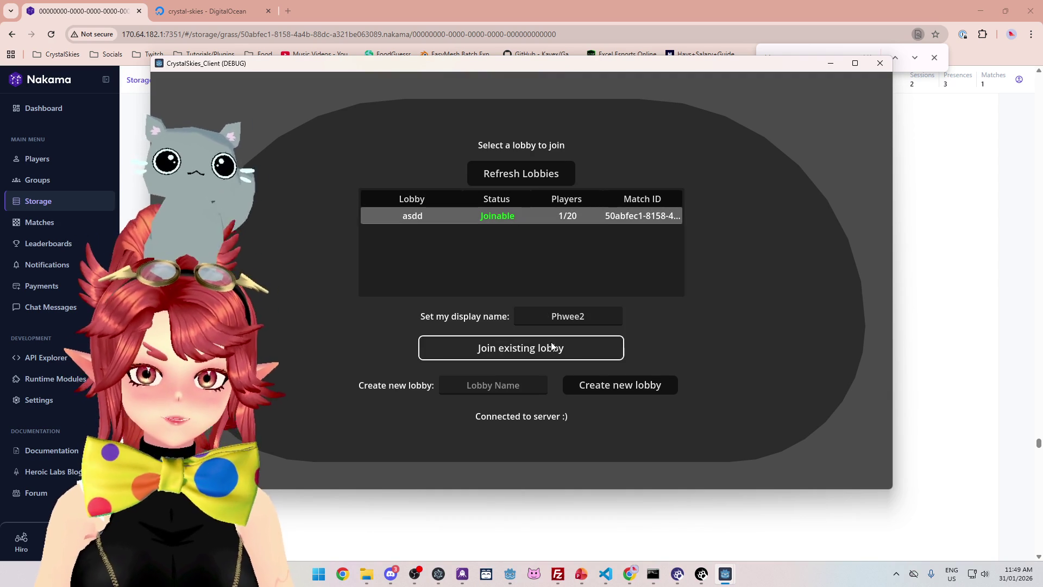
left_click(554, 347)
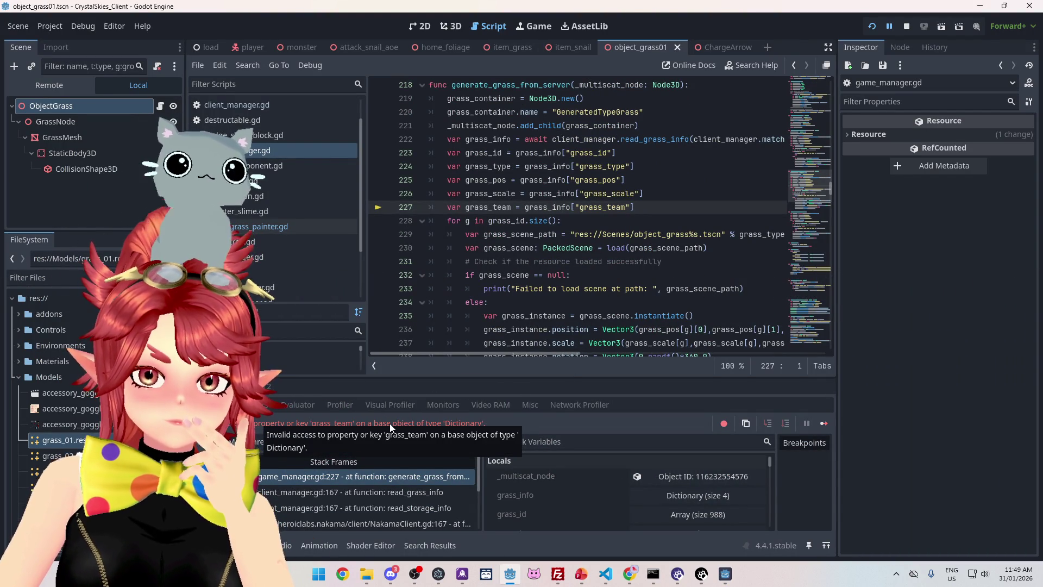
In read_grass_info, duplicate the _grass_scale line to create a _grass_team variable.
scroll(641, 304, "up", 1)
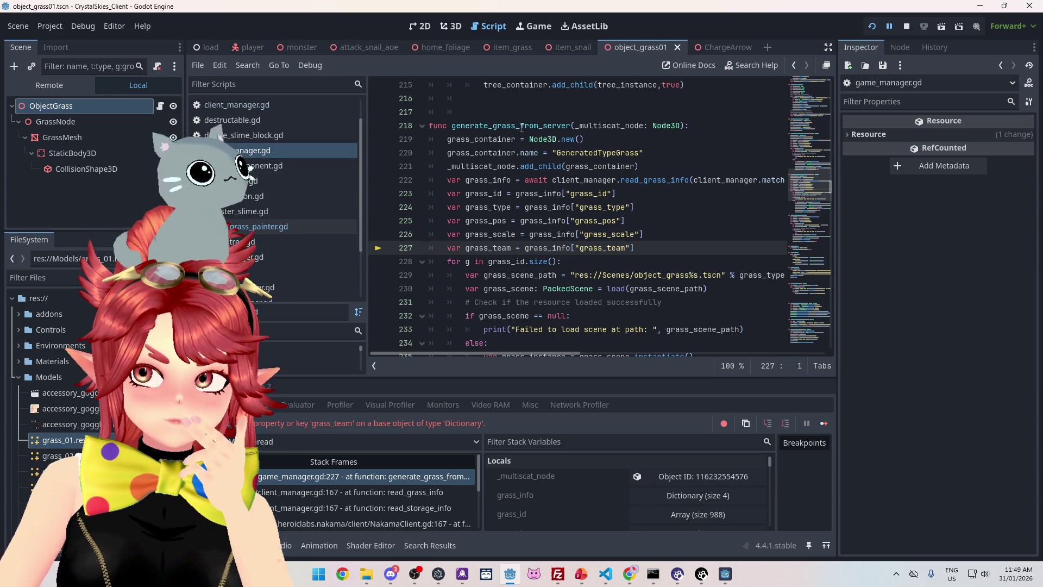
mouse_move(498, 353)
left_mouse_down()
mouse_move(516, 348)
mouse_move(502, 350)
left_mouse_up()
left_click(652, 179, "ctrl")
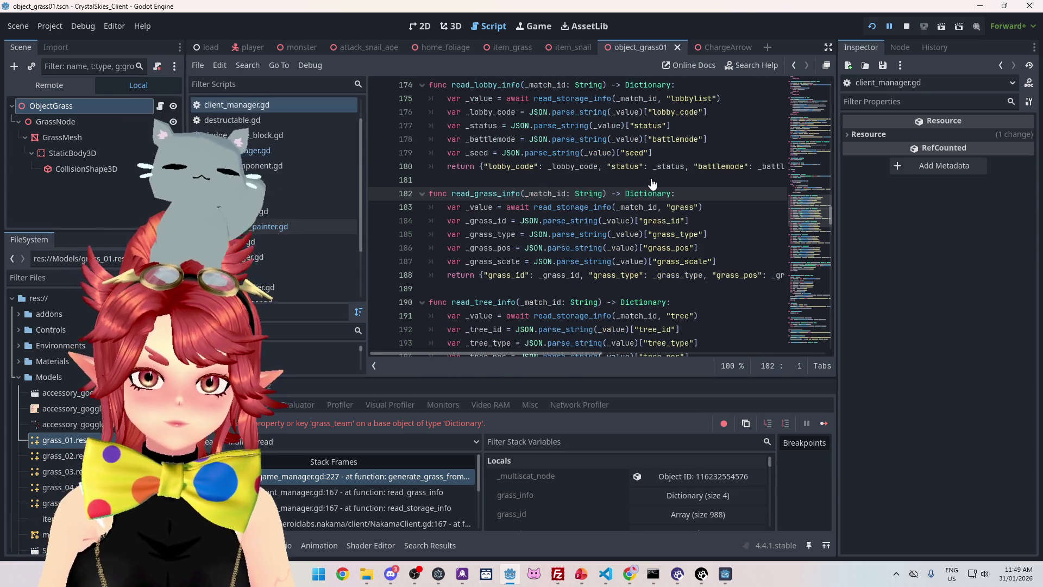
left_click_drag(733, 263, 446, 265)
key("ctrl+c")
left_click(728, 260)
key("Return")
key("ctrl+v")
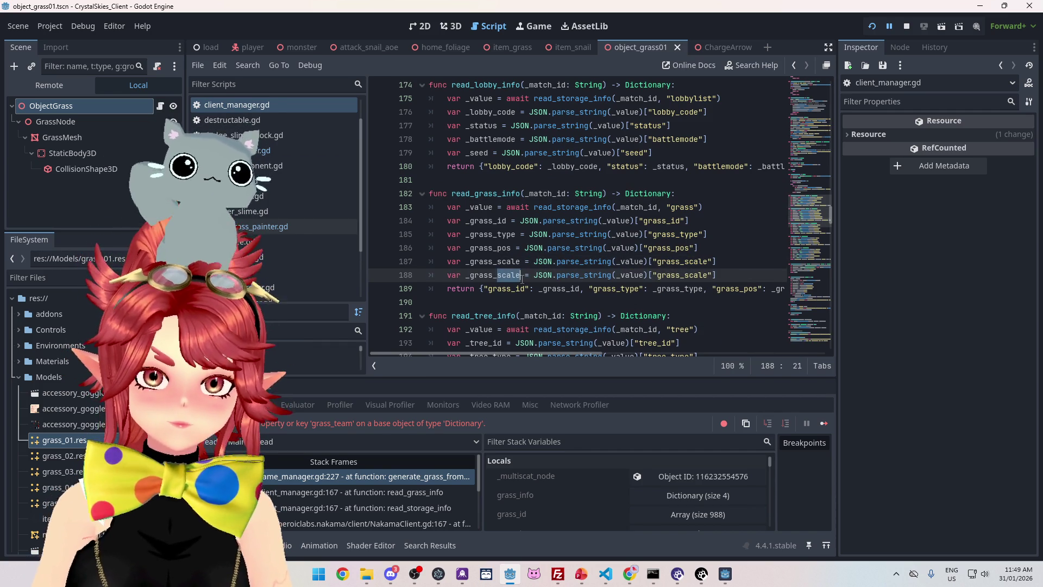
left_click_drag(521, 278, 522, 278)
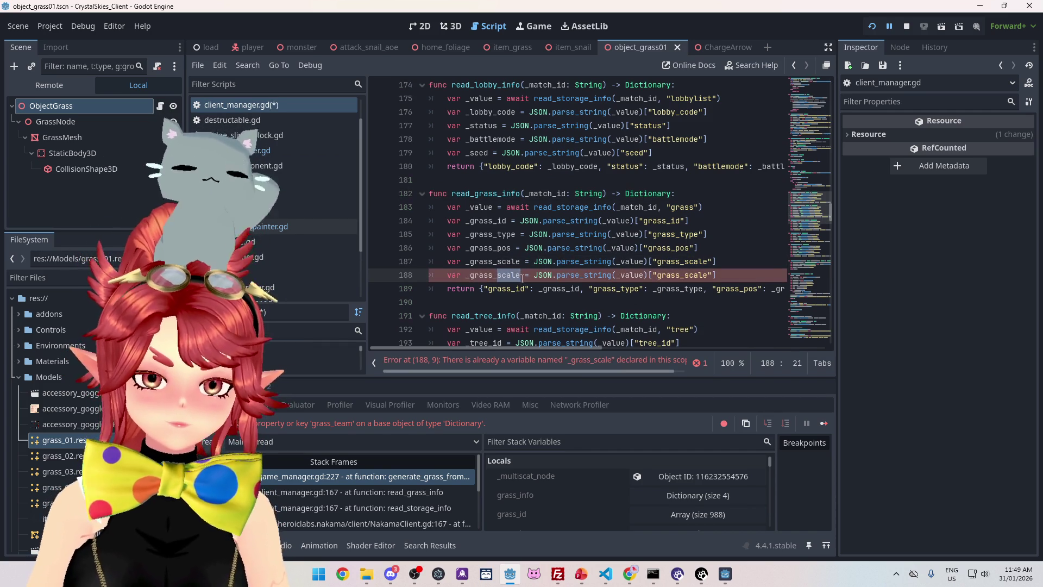
left_click(548, 343)
Add a "grass_team" entry to read_grass_info's returned dictionary.
left_click_drag(548, 354, 685, 356)
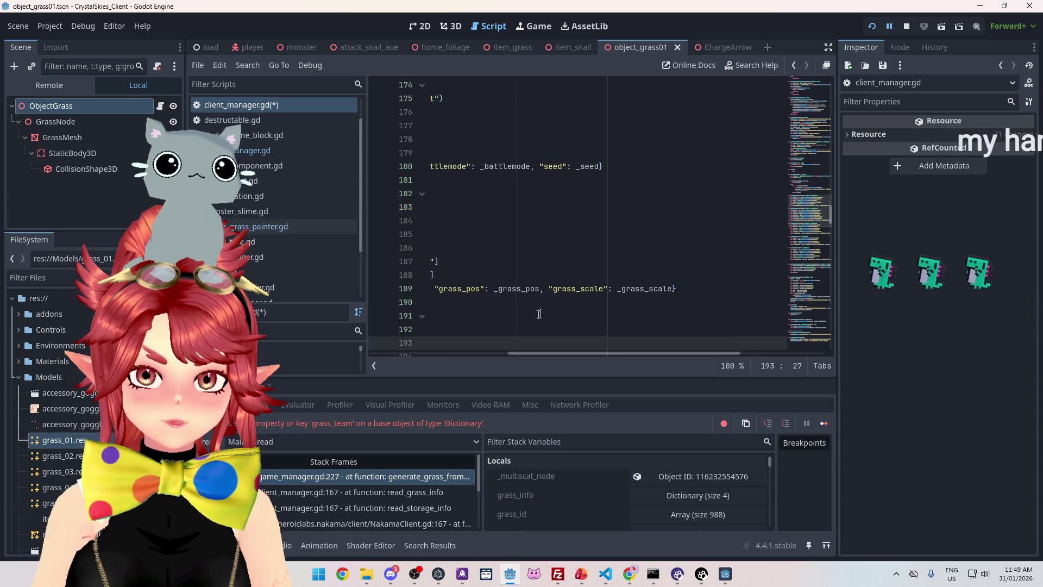
left_click_drag(550, 289, 674, 289)
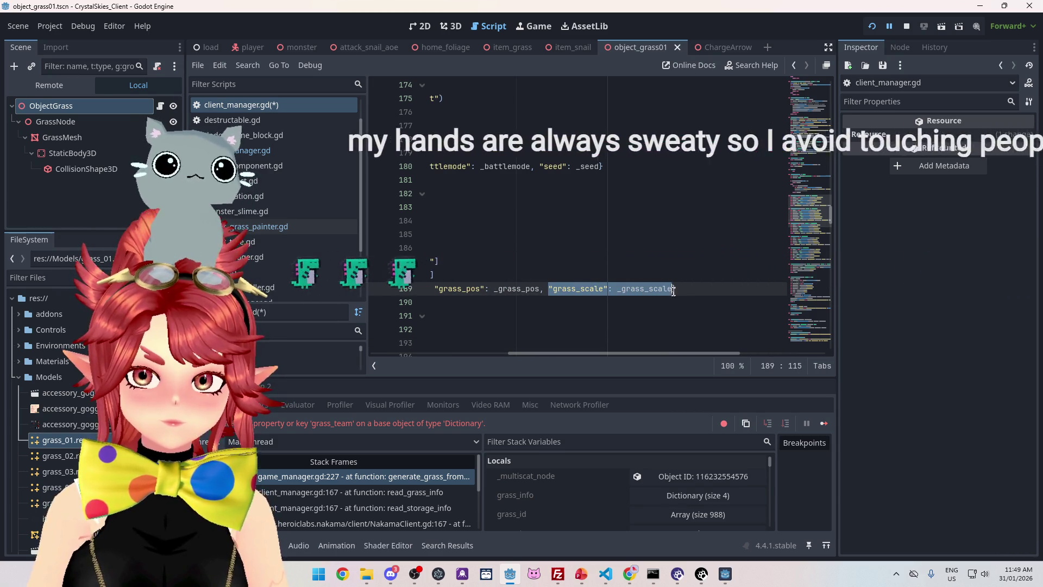
left_click(673, 289)
key("ctrl+v")
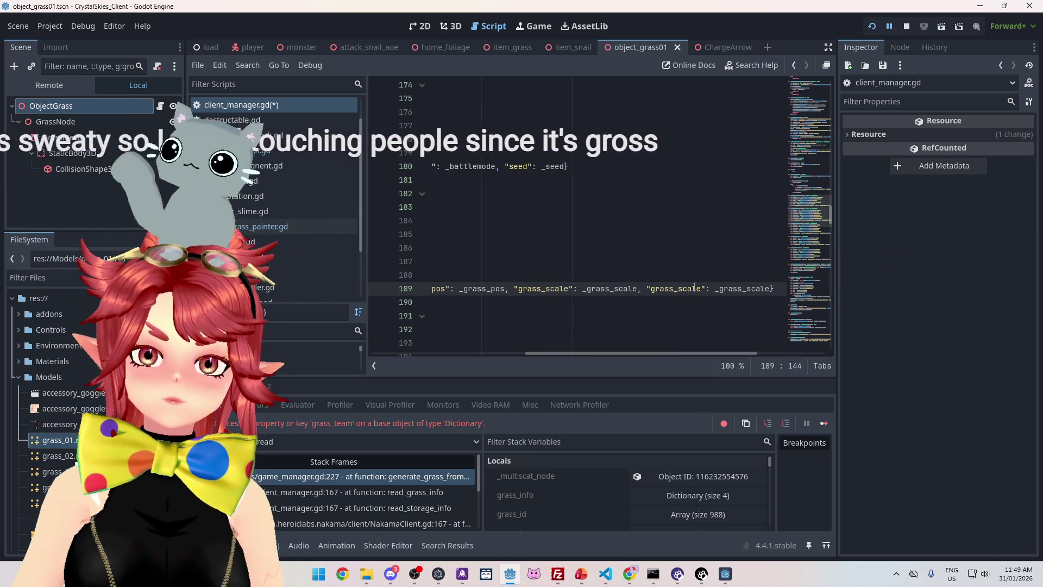
left_click_drag(678, 288, 702, 289)
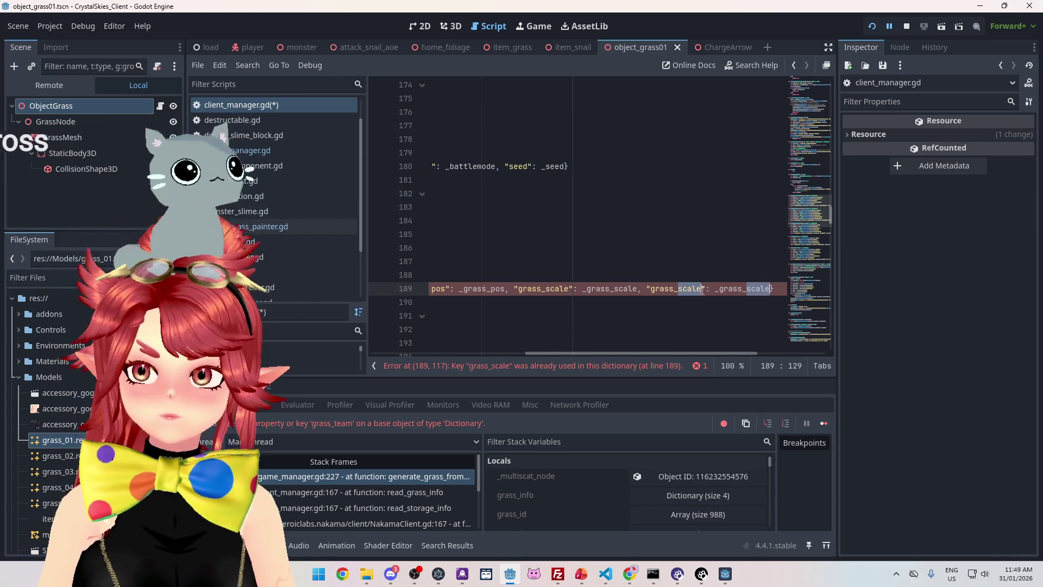
type("eam")
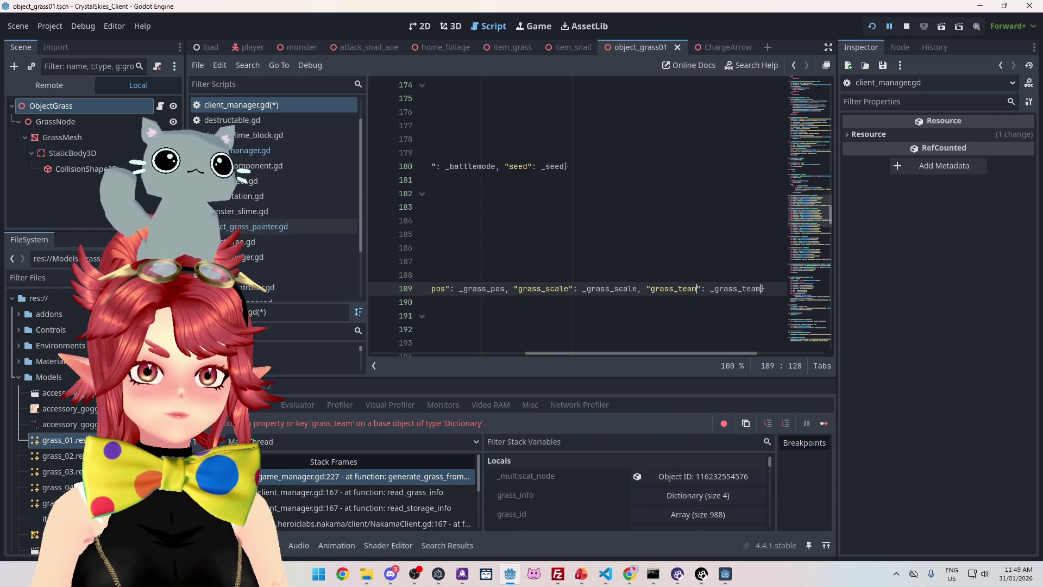
Review the edited read_grass_info lines 186–190, then stop the running game.
mouse_move(713, 355)
left_mouse_down()
mouse_move(742, 355)
mouse_move(560, 347)
left_mouse_up()
left_click(618, 275)
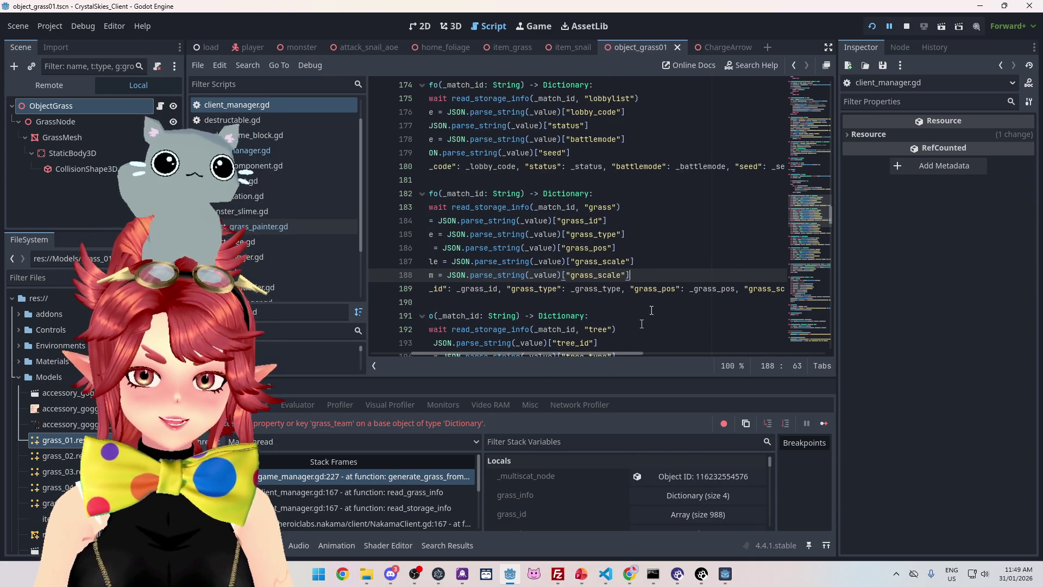
key("Down")
key("Down")
mouse_move(484, 357)
left_mouse_down()
mouse_move(711, 352)
mouse_move(467, 347)
left_mouse_up()
left_click(512, 263)
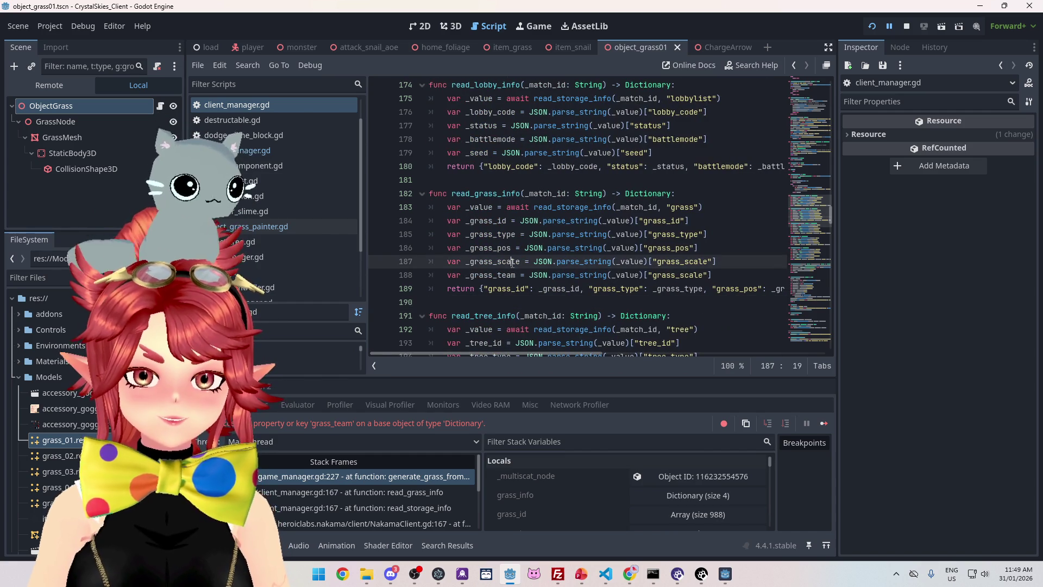
mouse_move(495, 353)
left_mouse_down()
mouse_move(638, 363)
mouse_move(489, 356)
left_mouse_up()
left_click(729, 276)
left_click(730, 262)
left_click(722, 248)
key("Up")
key("Up")
key("Up")
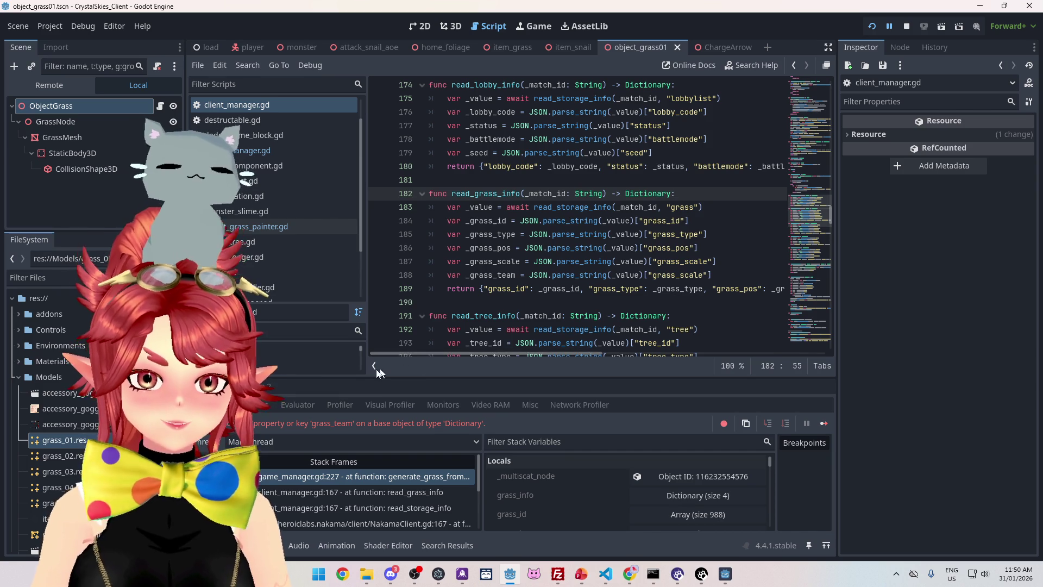
mouse_move(470, 354)
left_mouse_down()
mouse_move(498, 353)
mouse_move(424, 348)
mouse_move(529, 341)
mouse_move(467, 353)
left_mouse_up()
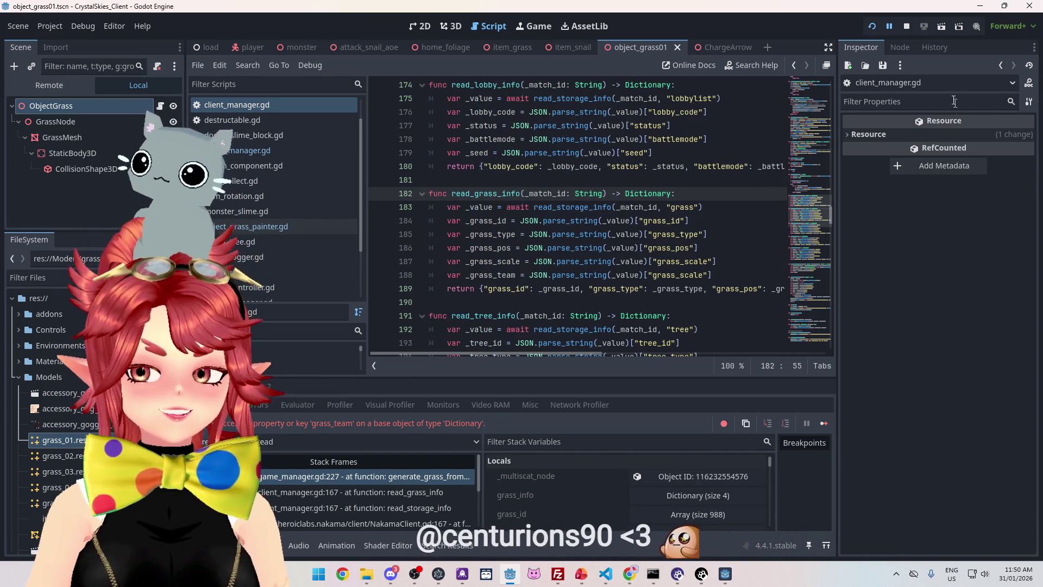
left_click(909, 28)
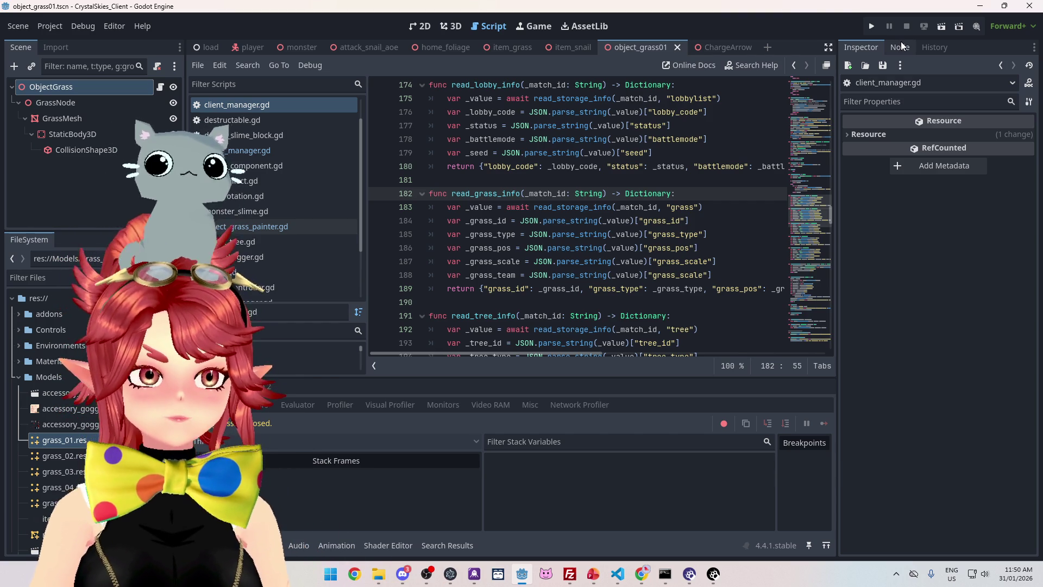
Review client_manager.gd around lines 179–181, then save and run the project with F5.
left_click(664, 180)
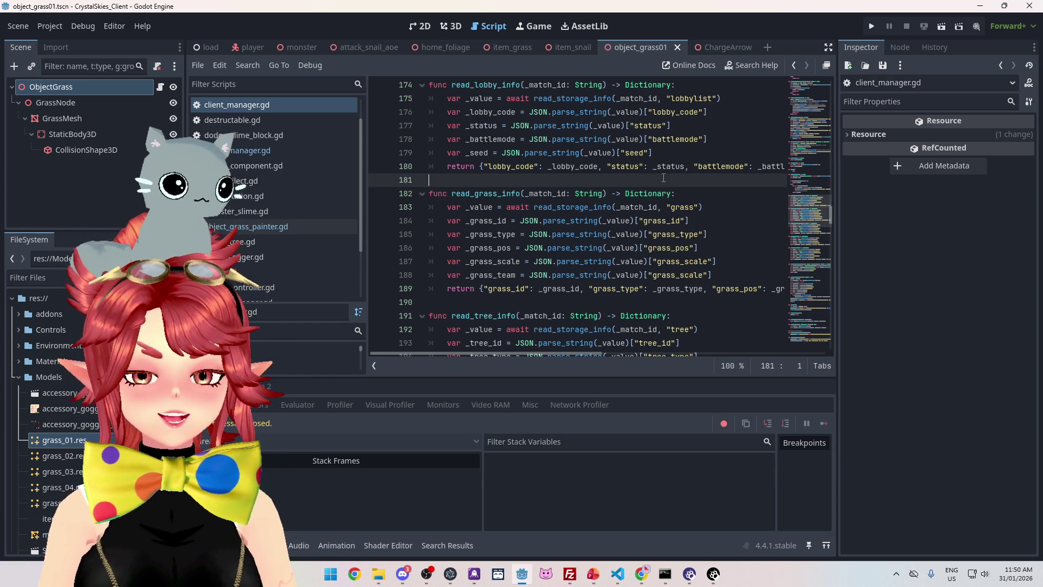
left_click(709, 155)
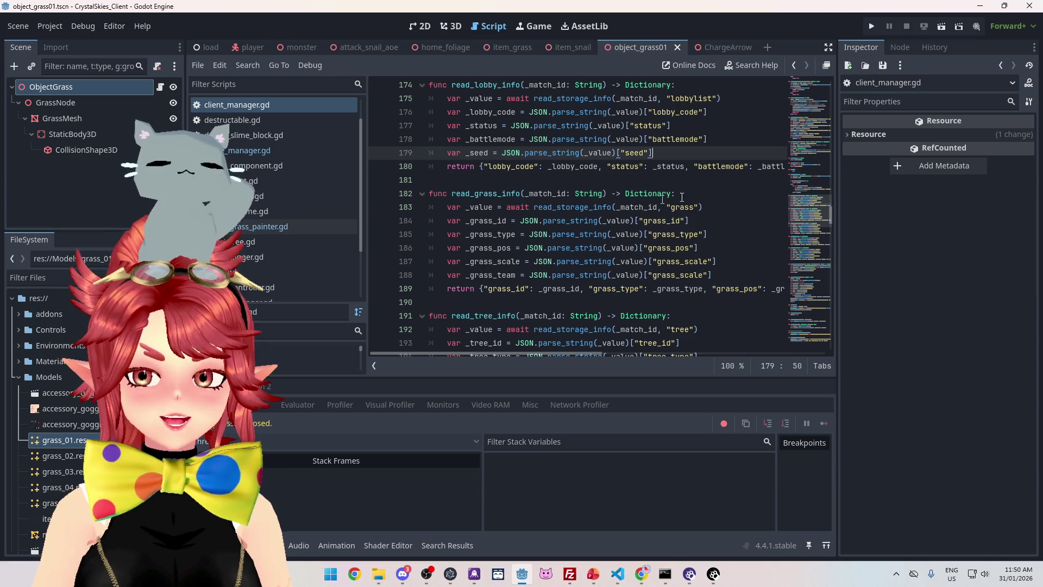
left_click(695, 168)
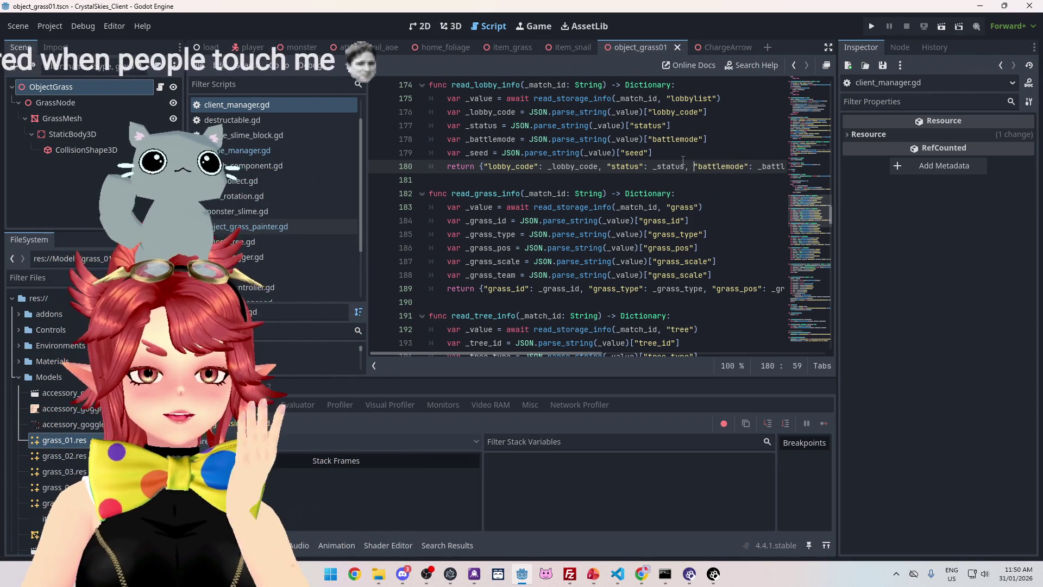
left_click(679, 180)
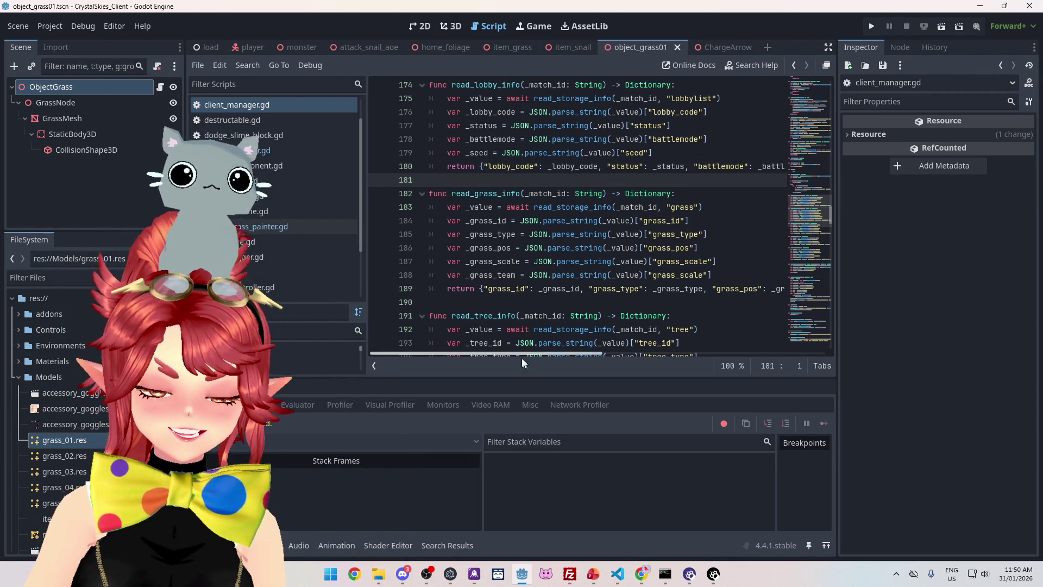
mouse_move(495, 352)
left_mouse_down()
mouse_move(686, 361)
mouse_move(448, 353)
left_mouse_up()
left_click(550, 194)
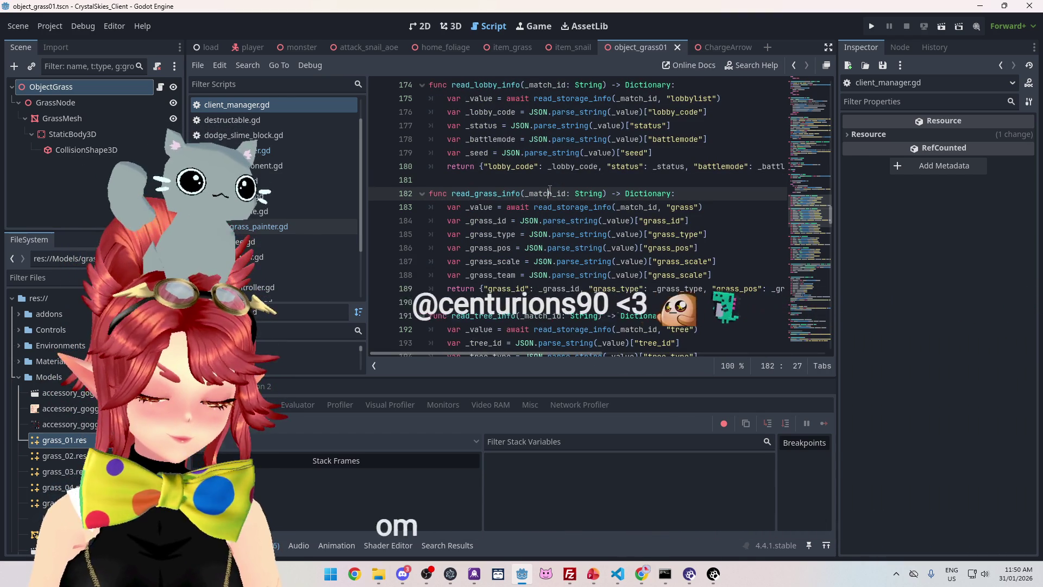
left_click(461, 179)
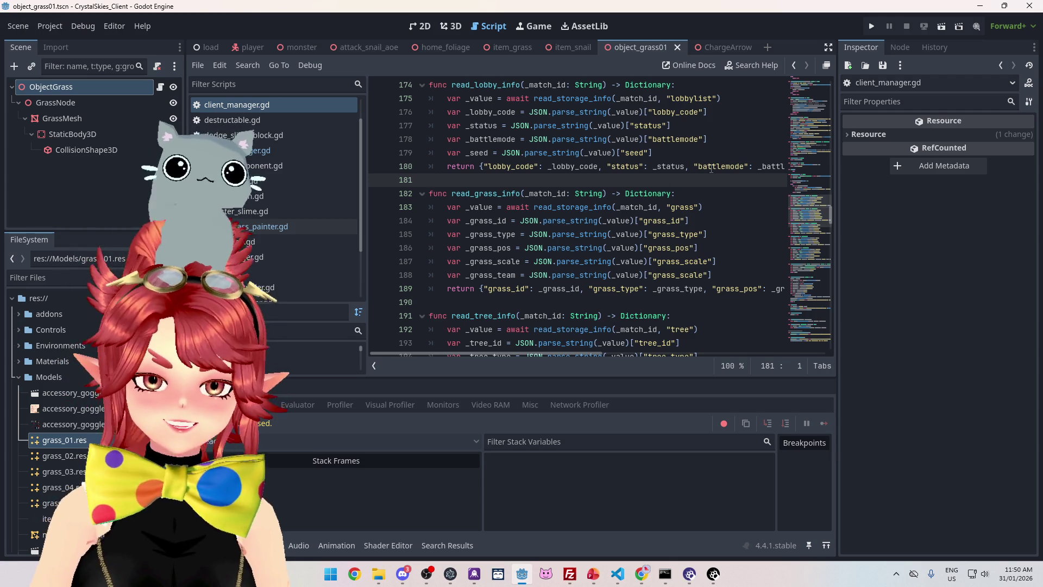
scroll(619, 186, "down", 2)
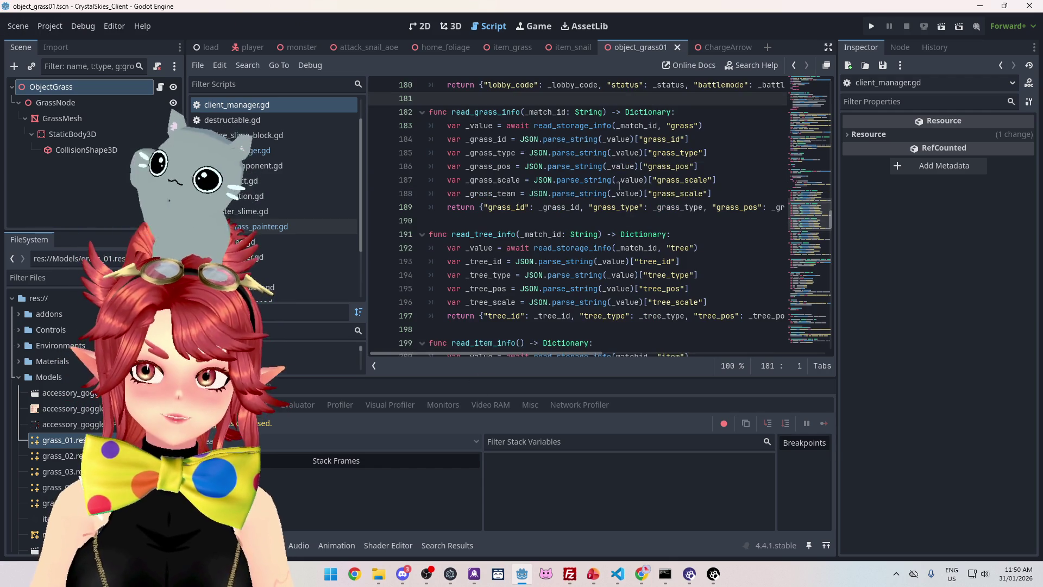
key("F5")
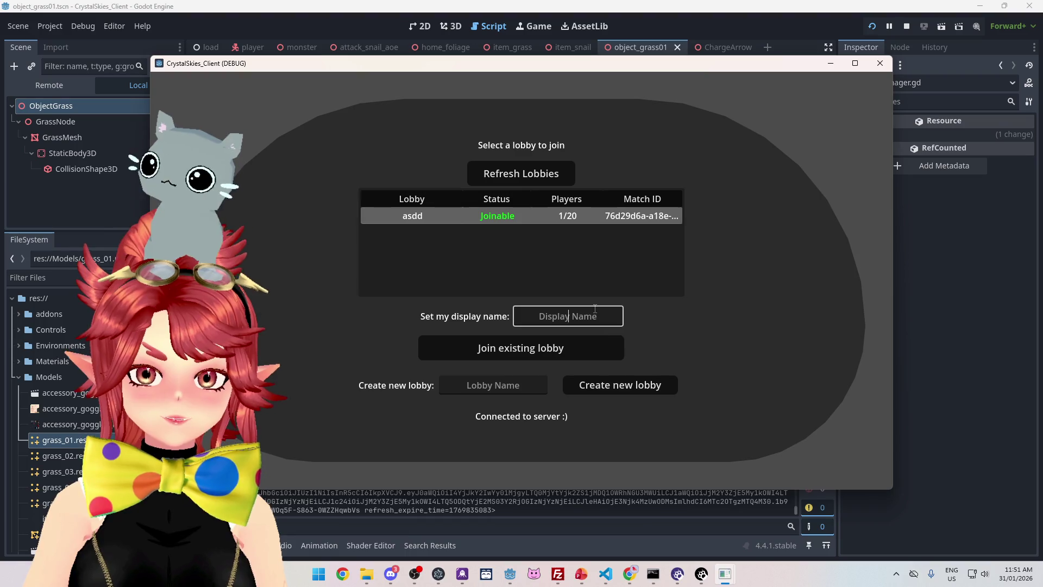
Join the existing lobby with a display name, then enlarge the debugger after the set_team error.
type("Phwee2")
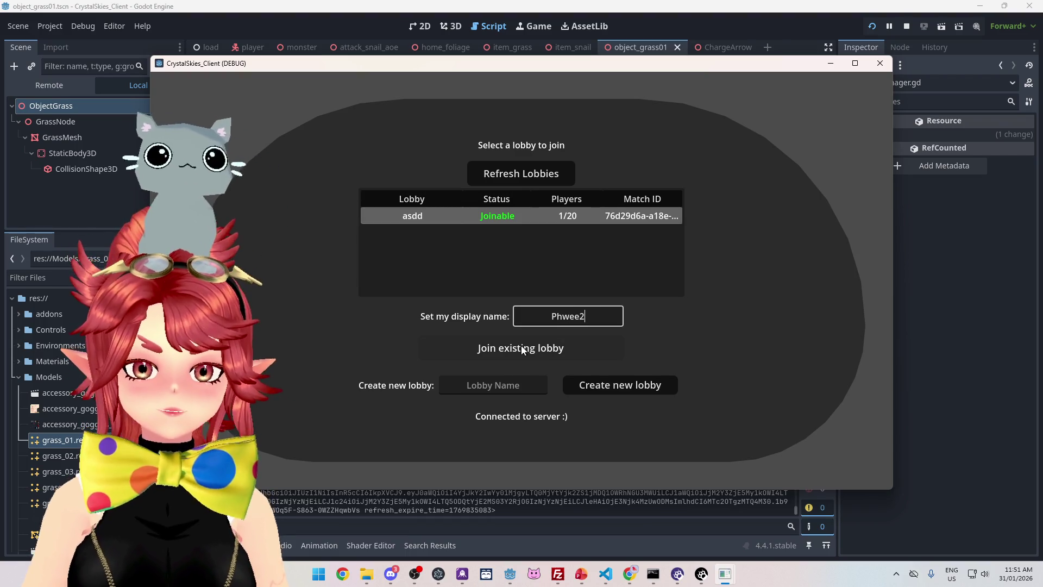
left_click(524, 348)
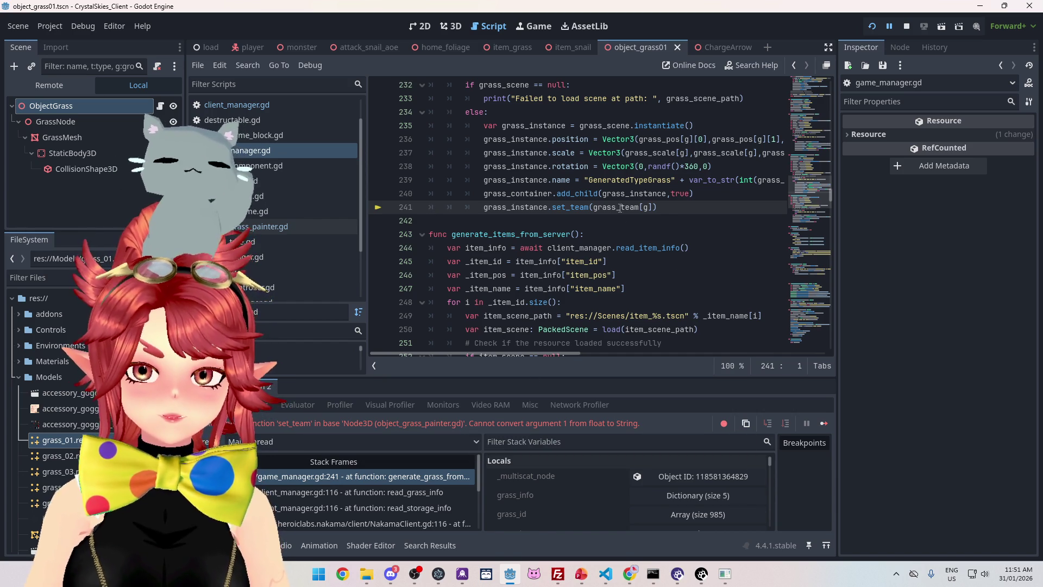
mouse_move(620, 208)
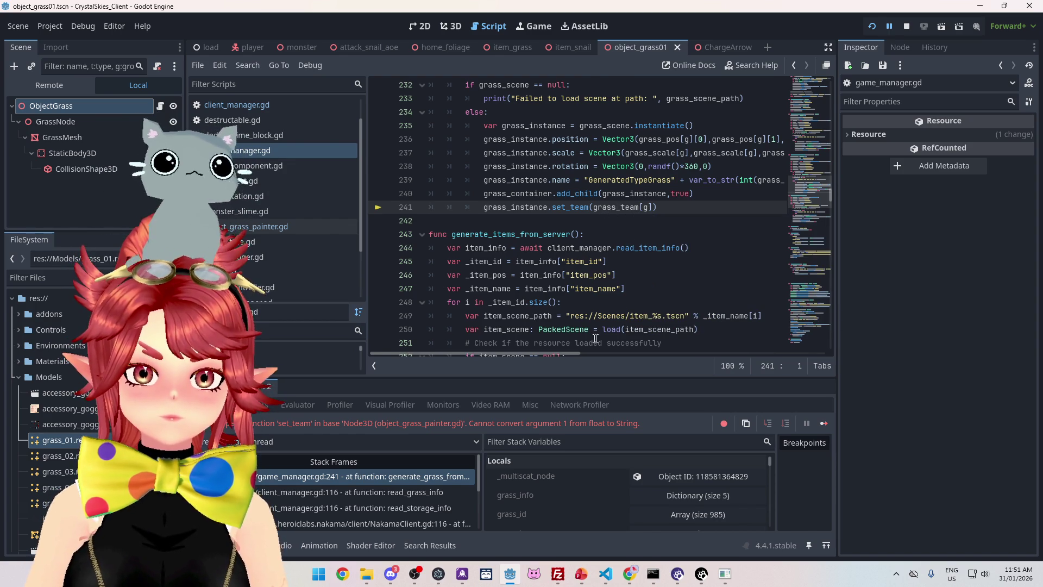
scroll(604, 336, "up", 3)
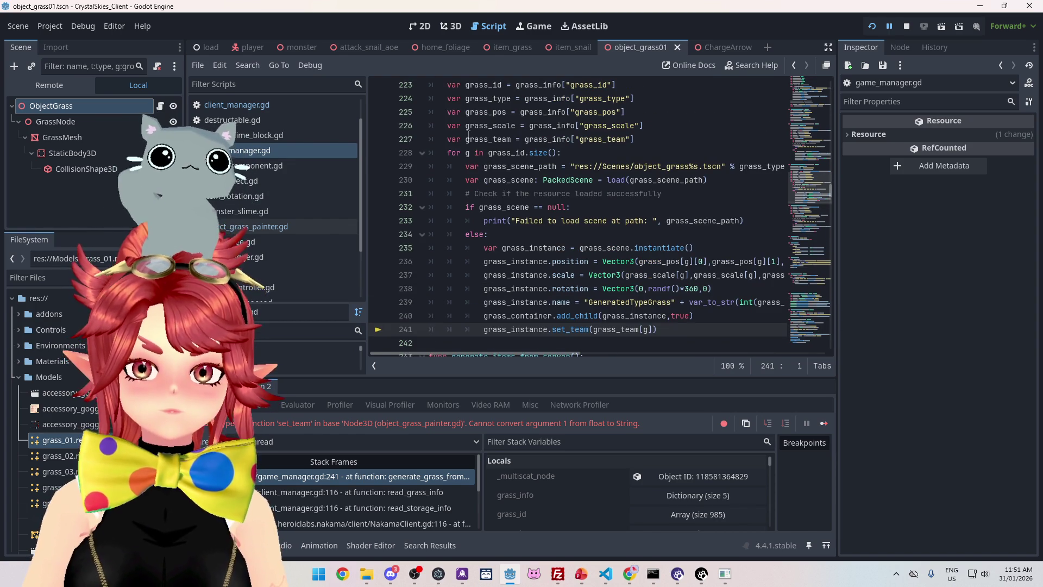
mouse_move(544, 139)
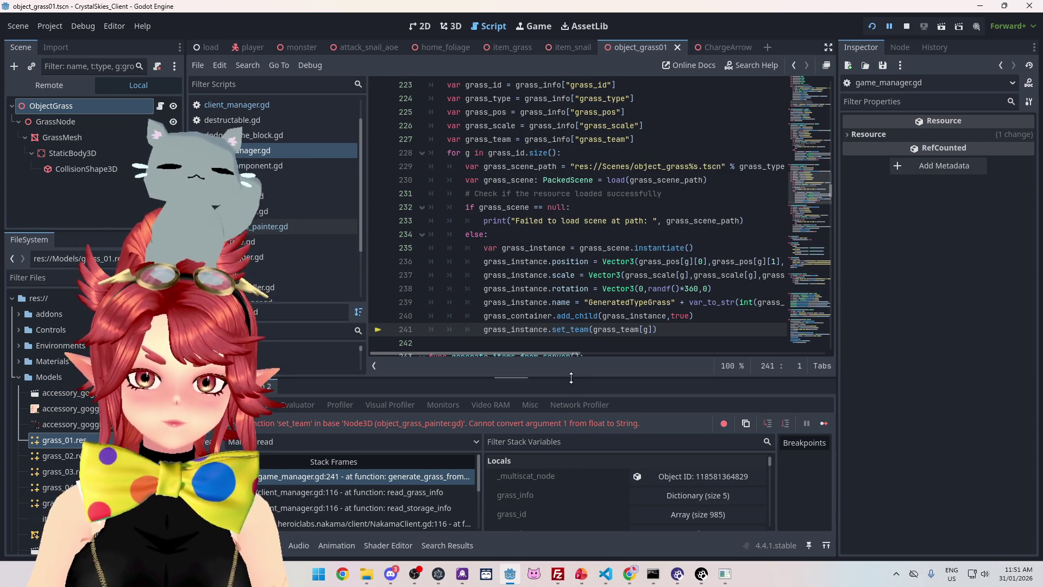
left_click_drag(571, 377, 572, 204)
Inspect grass_info's grass_team, grass_scale and grass_pos arrays in Locals, then stop the game.
left_click(700, 325)
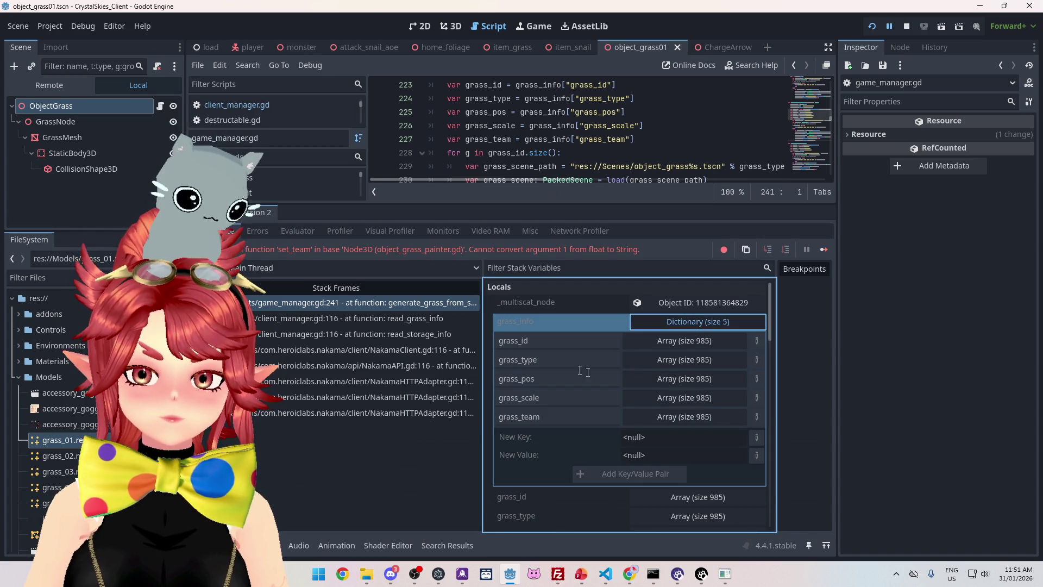
scroll(694, 392, "down", 1)
left_click(692, 390)
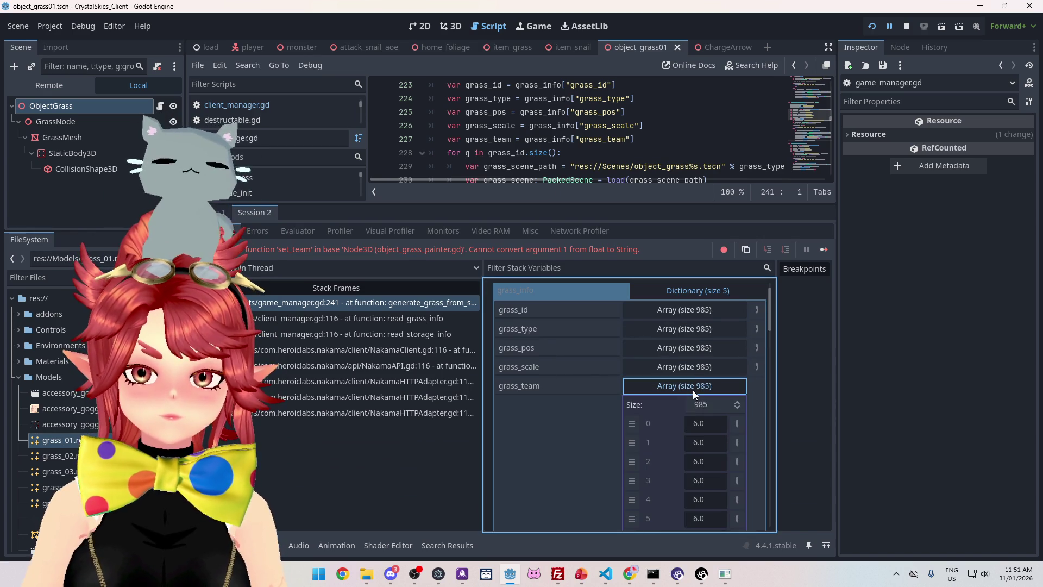
left_click(693, 390)
left_click(694, 371)
left_click(695, 370)
left_click(693, 355)
left_click(693, 356)
left_click(694, 364)
left_click(693, 364)
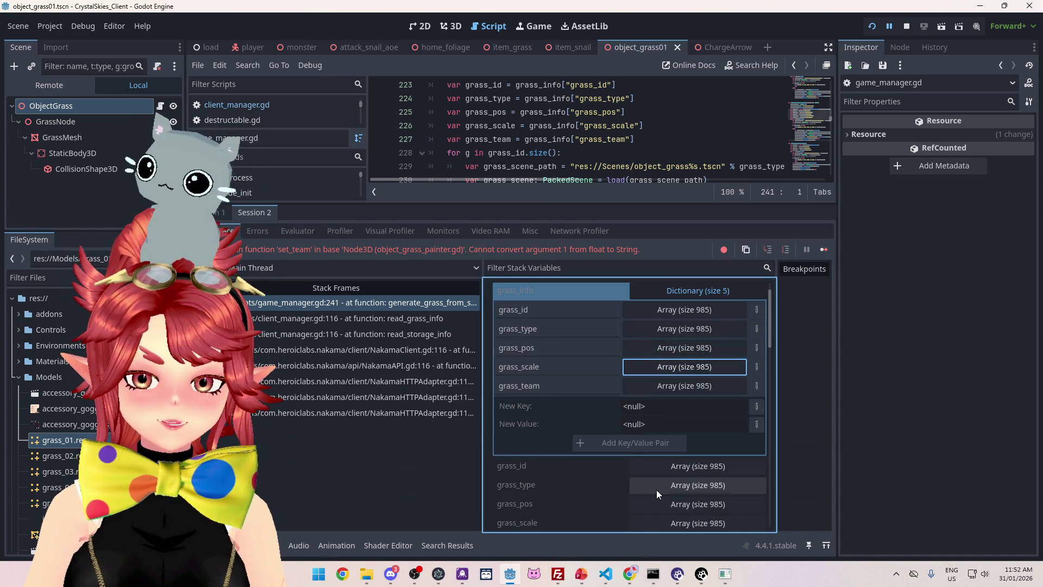
left_click(906, 28)
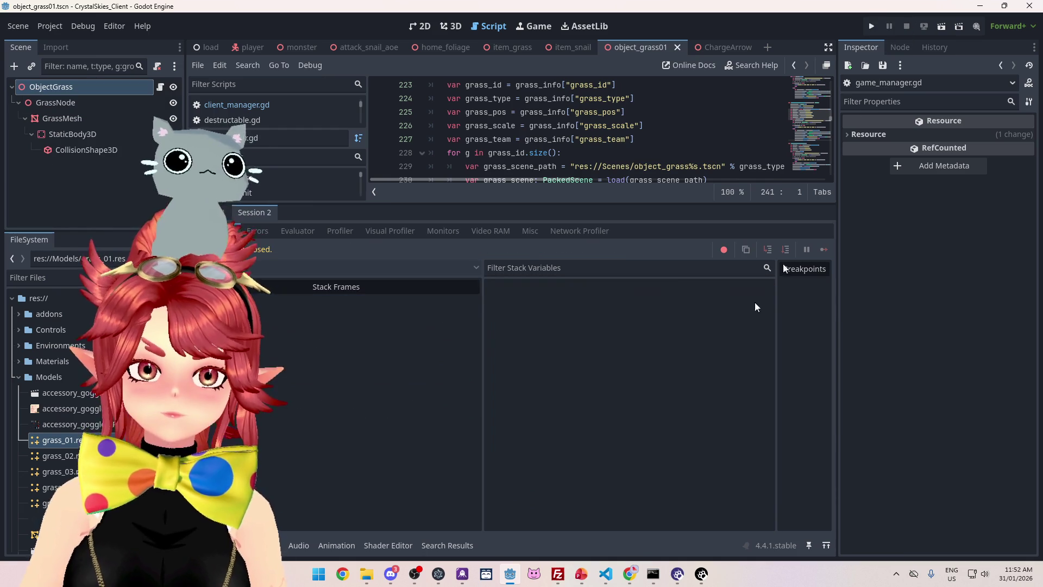
Examine the grass_team push lines around line 435 of nk_lobbyhandler.ts in VS Code.
left_click(618, 574)
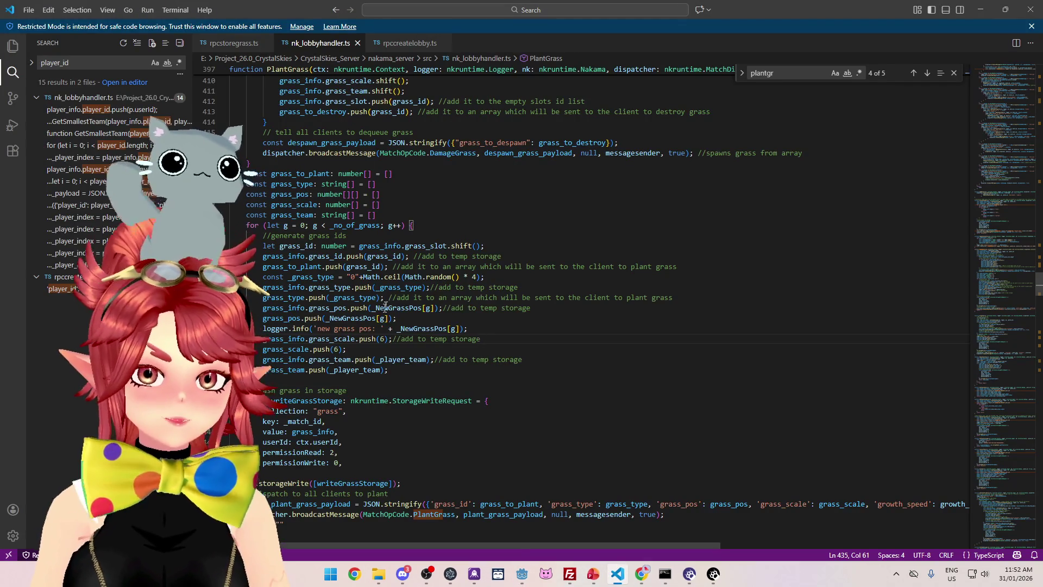
scroll(378, 323, "down", 1)
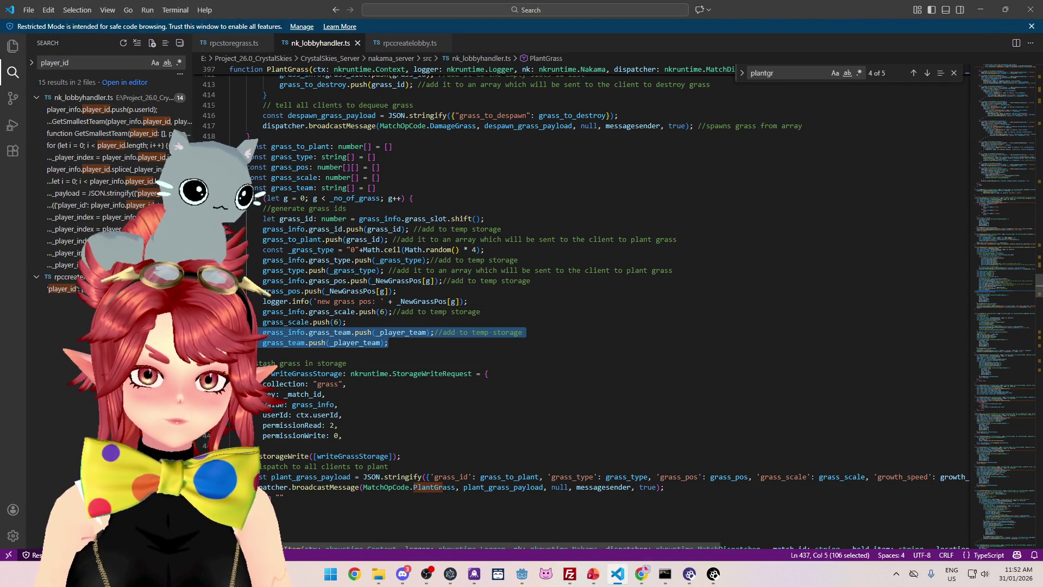
left_click(400, 312)
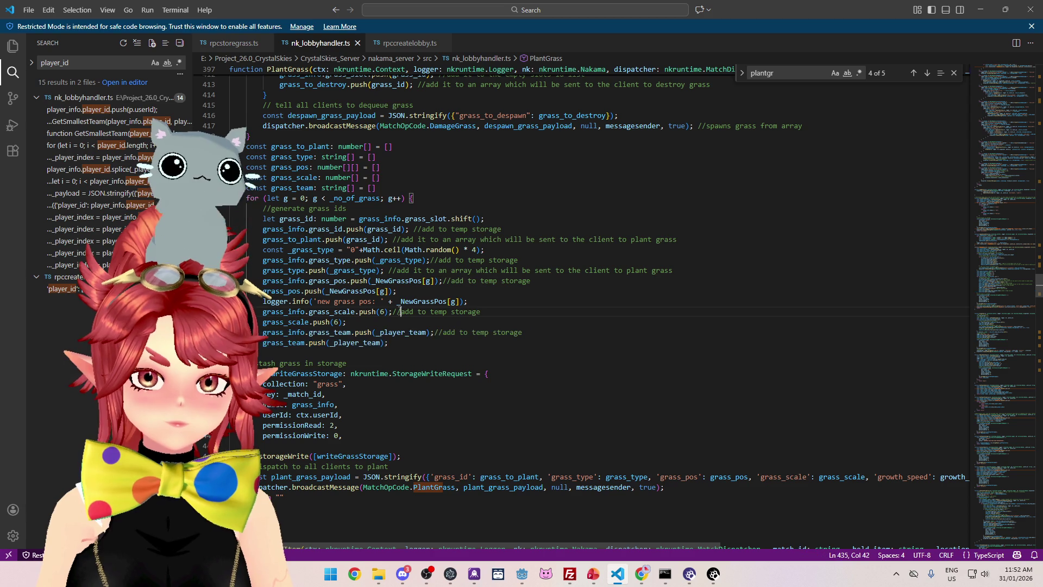
left_click_drag(364, 314, 373, 314)
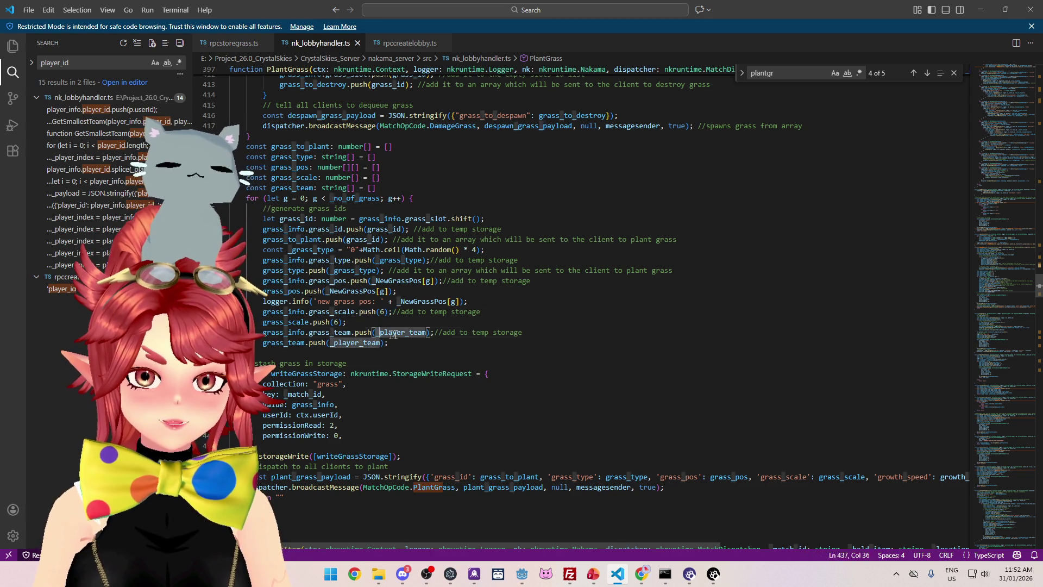
left_click_drag(351, 332, 338, 332)
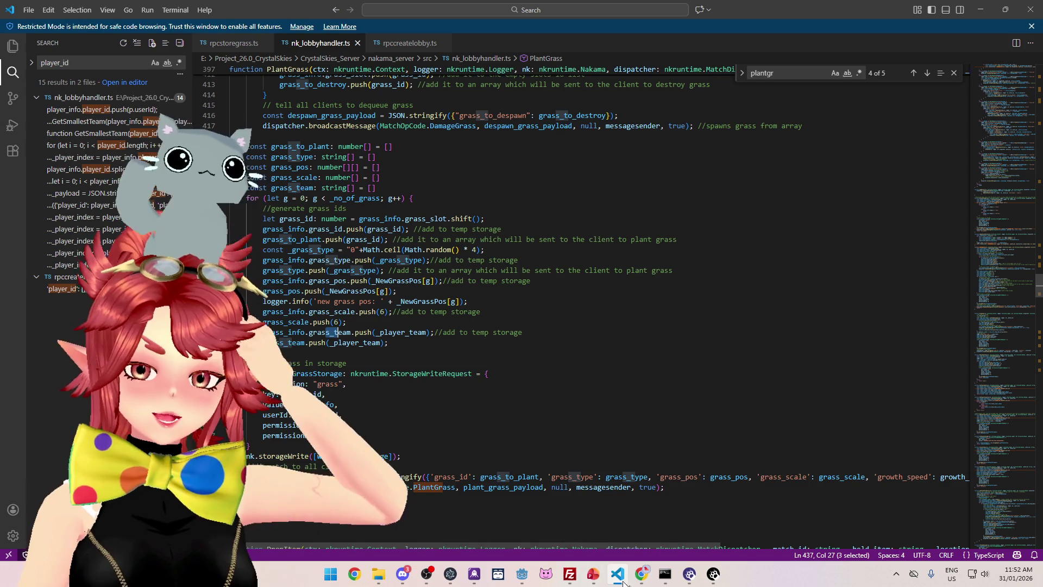
mouse_move(641, 574)
left_click(605, 548)
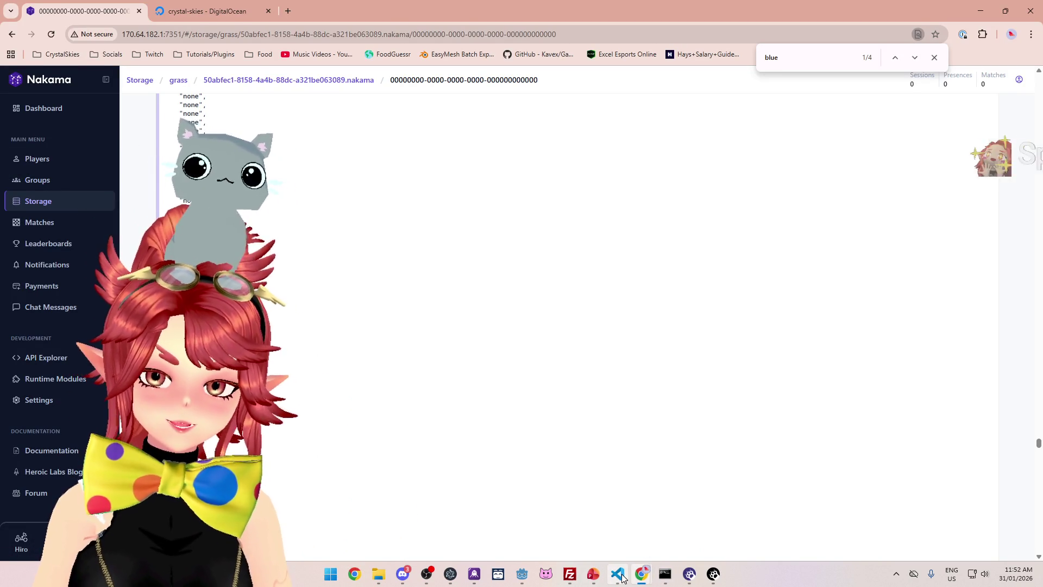
Bring the Godot editor back in front of the Nakama storage page.
mouse_move(622, 576)
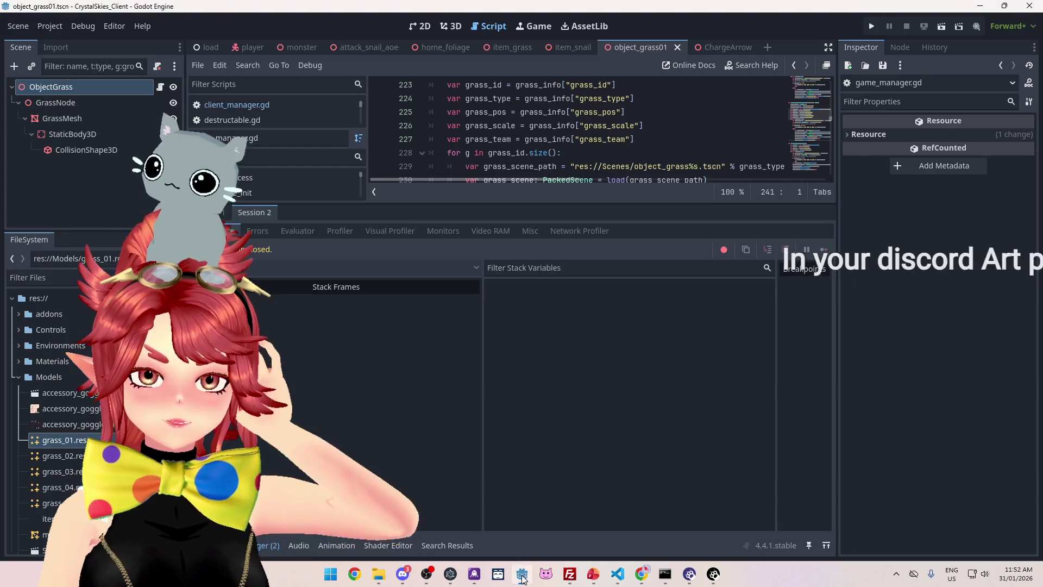
left_click(522, 575)
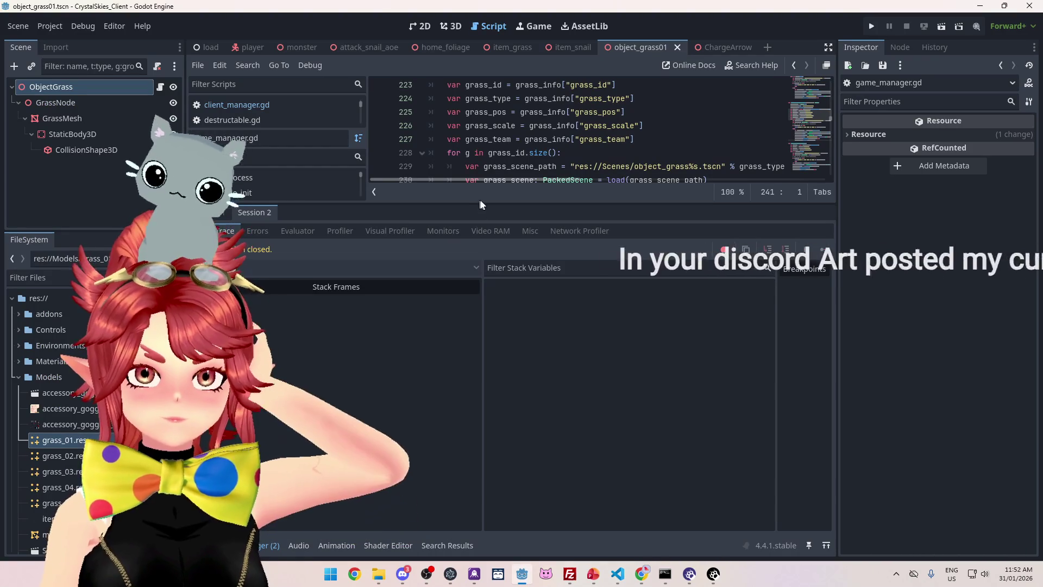
Enlarge the script editor and jump to the read_grass_info definition in client_manager.gd.
left_click_drag(481, 204, 484, 322)
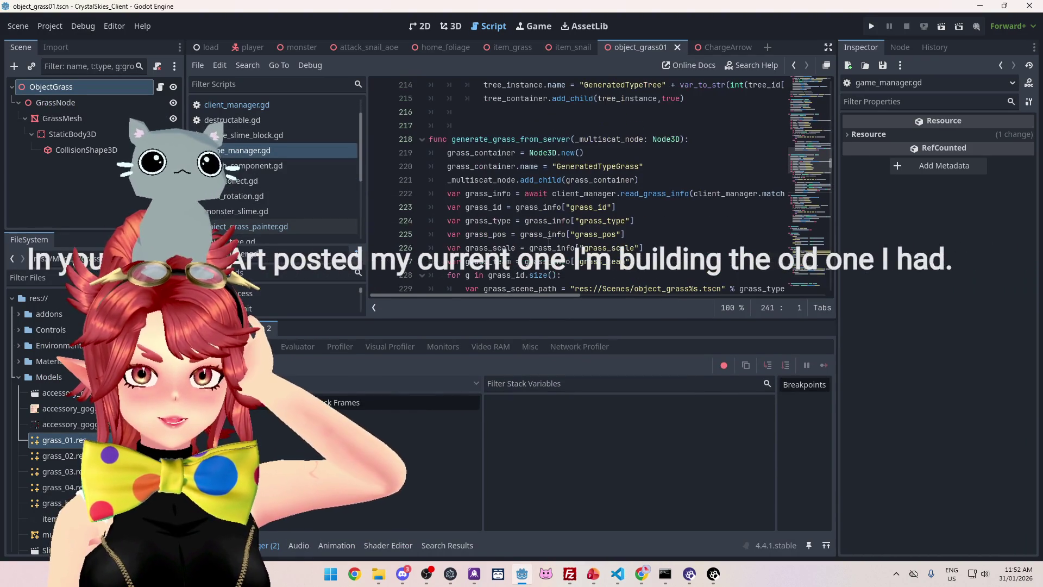
scroll(549, 243, "down", 1)
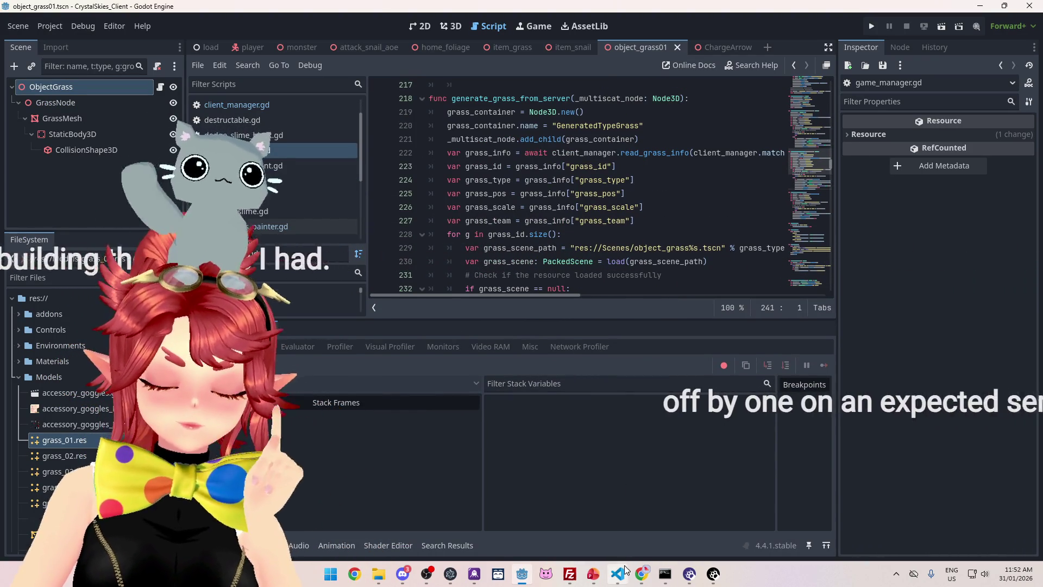
mouse_move(502, 295)
left_mouse_down()
mouse_move(528, 296)
mouse_move(498, 295)
left_mouse_up()
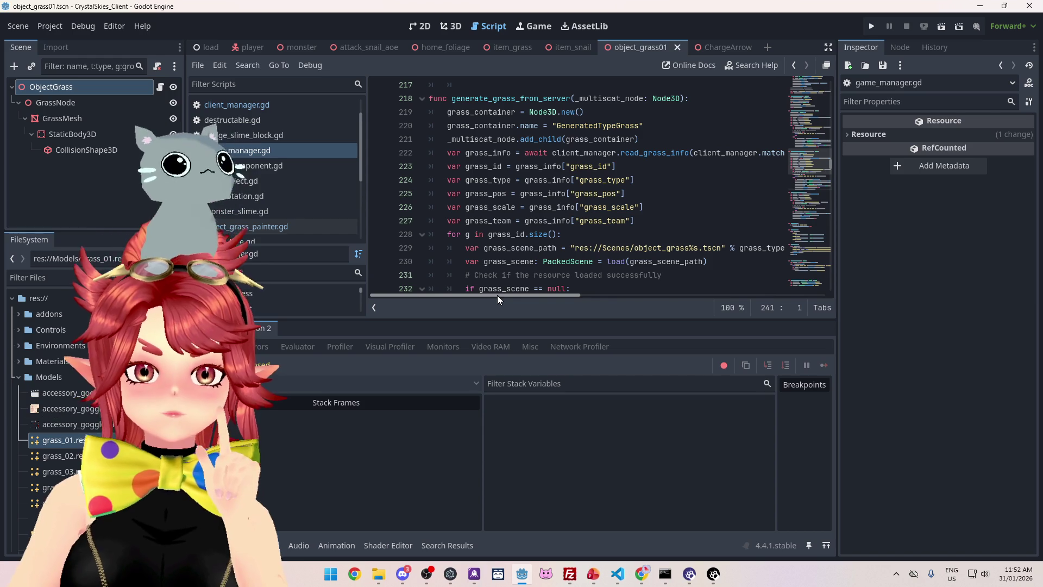
left_click(671, 153)
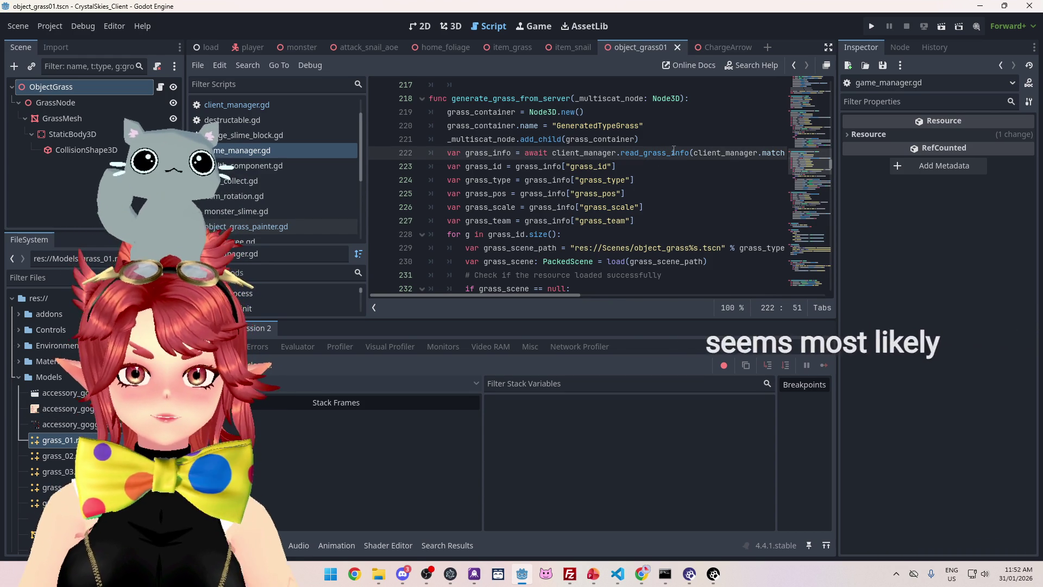
left_click(672, 152, "ctrl")
scroll(504, 161, "down", 3)
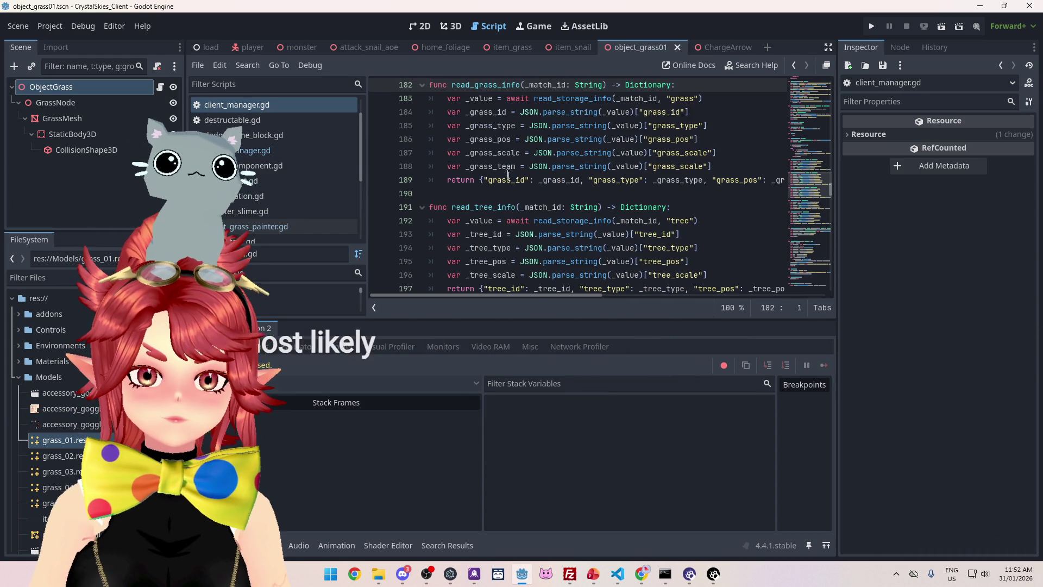
scroll(504, 161, "up", 1)
key("alt+Left")
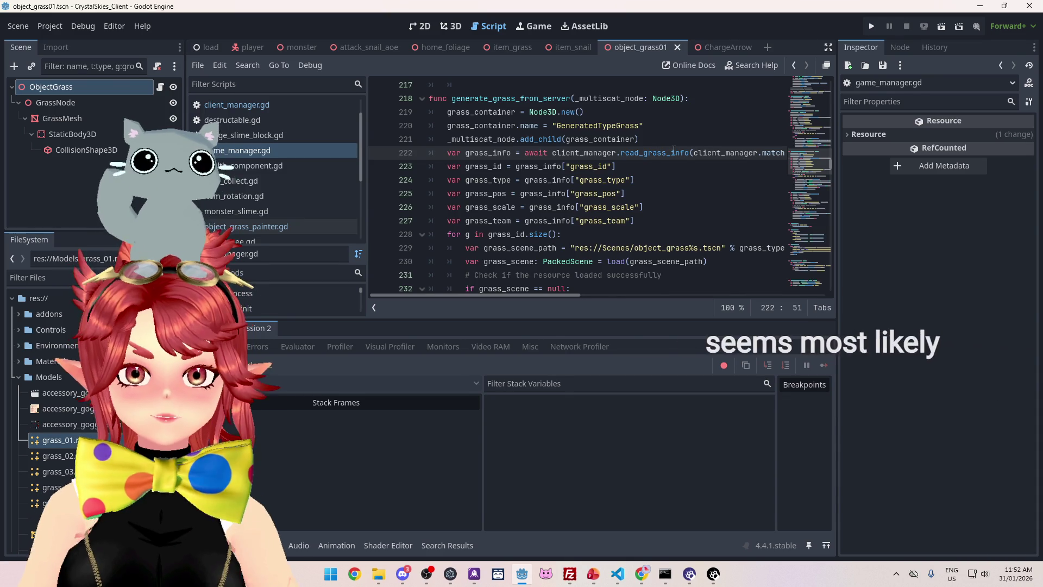
key("alt+Right")
Change the _grass_team line's key from "grass_scale" to "grass_team".
scroll(554, 204, "down", 1)
scroll(554, 204, "down", 2)
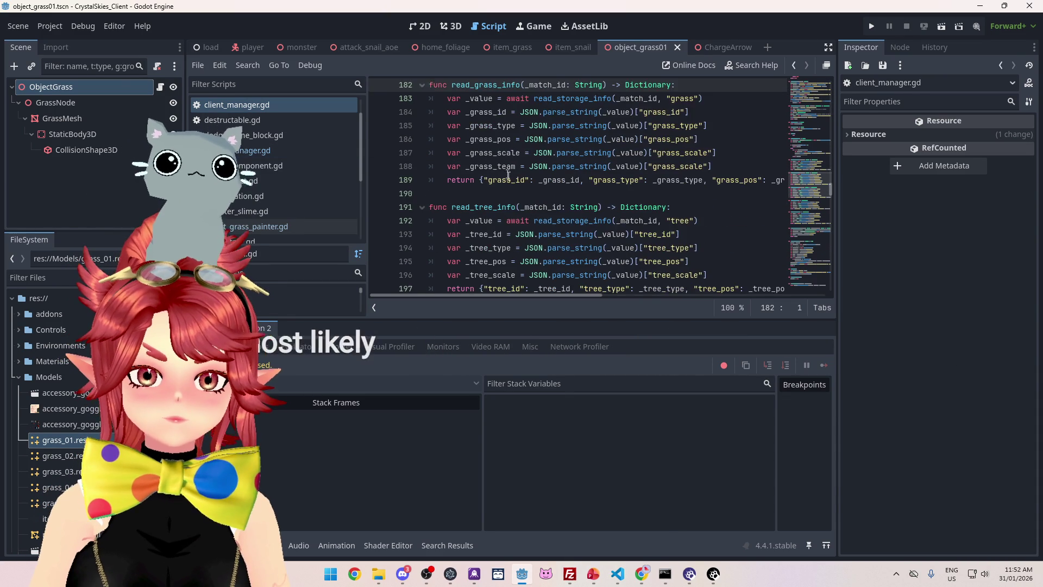
scroll(549, 202, "up", 1)
left_click_drag(681, 207, 705, 206)
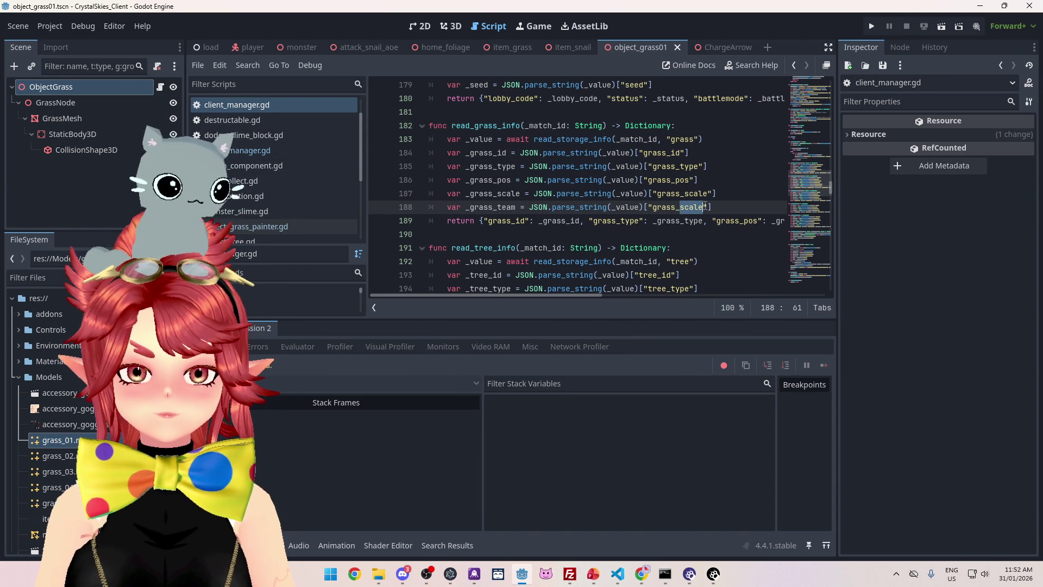
mouse_move(599, 292)
left_mouse_down()
mouse_move(793, 293)
mouse_move(600, 293)
mouse_move(707, 293)
mouse_move(826, 314)
mouse_move(599, 293)
left_mouse_up()
left_click(566, 180)
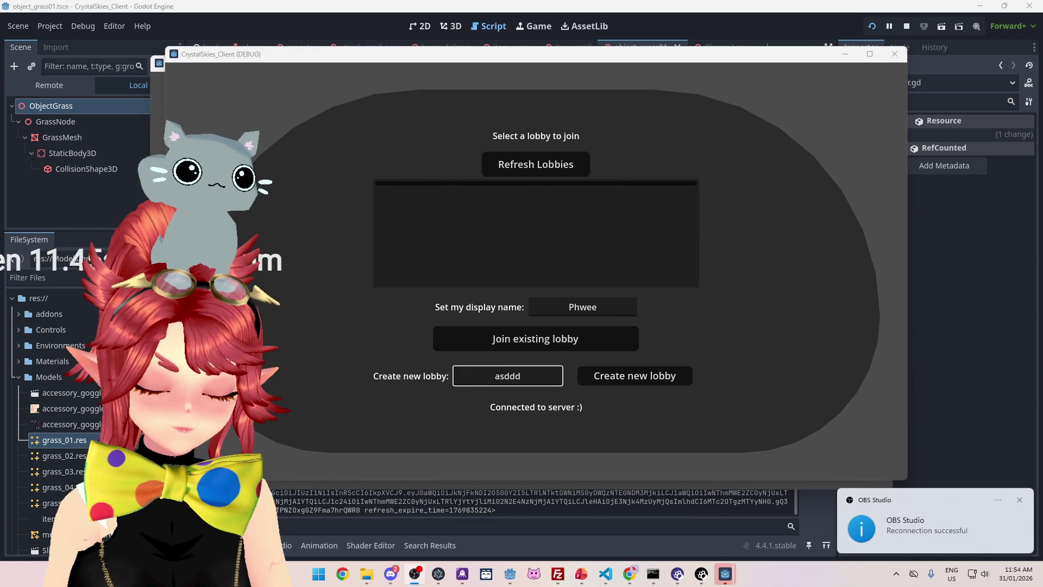
Create the new lobby and start a Grass Painter battle from host settings.
key("Return")
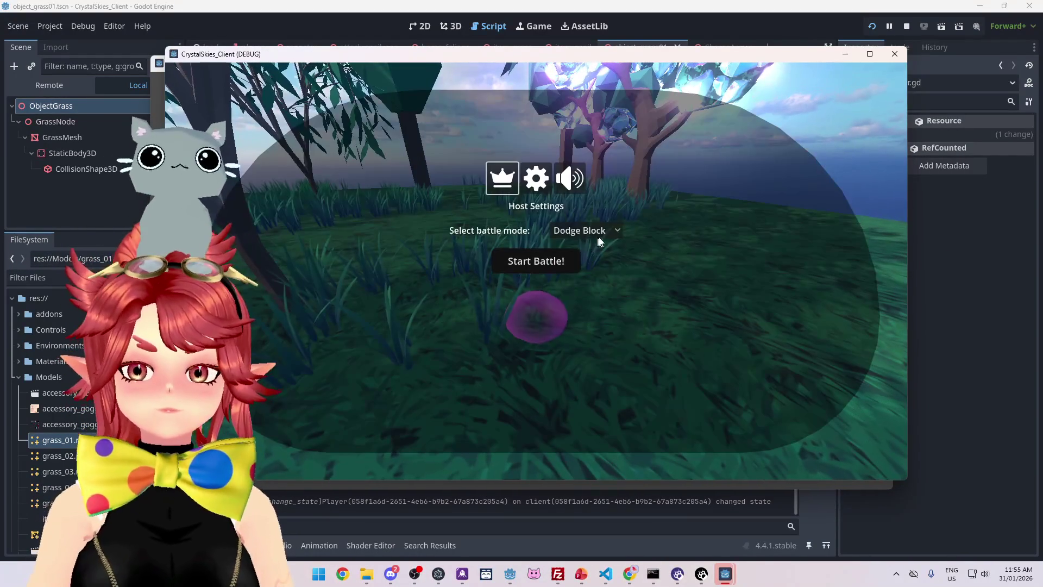
left_click(597, 231)
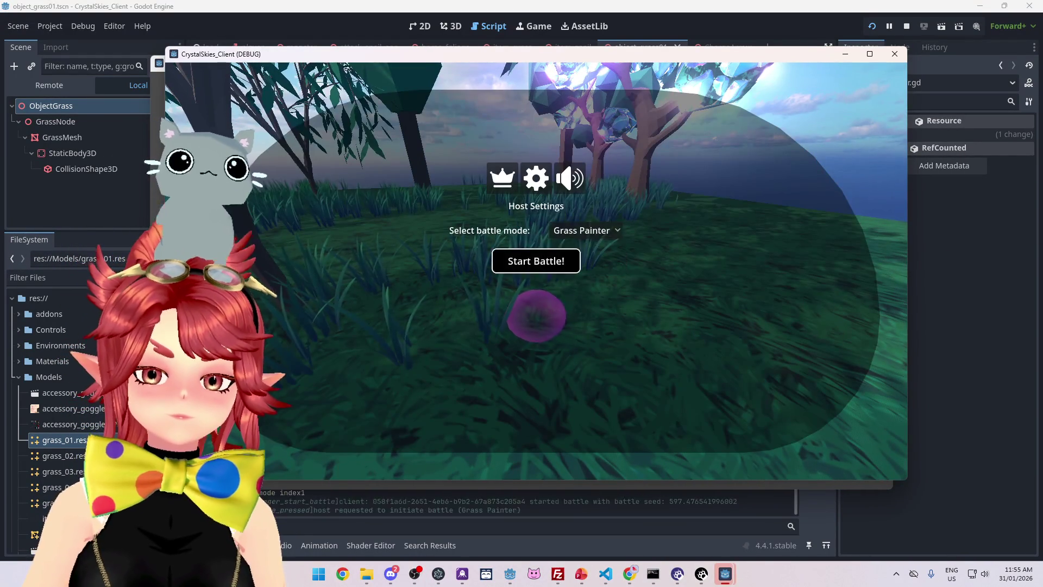
left_click(536, 260)
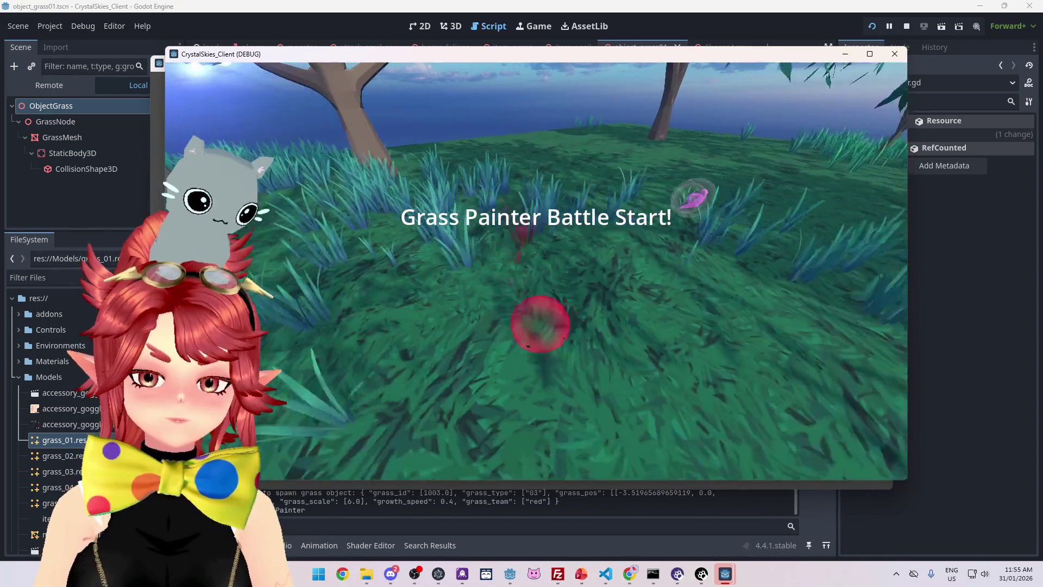
key("Escape")
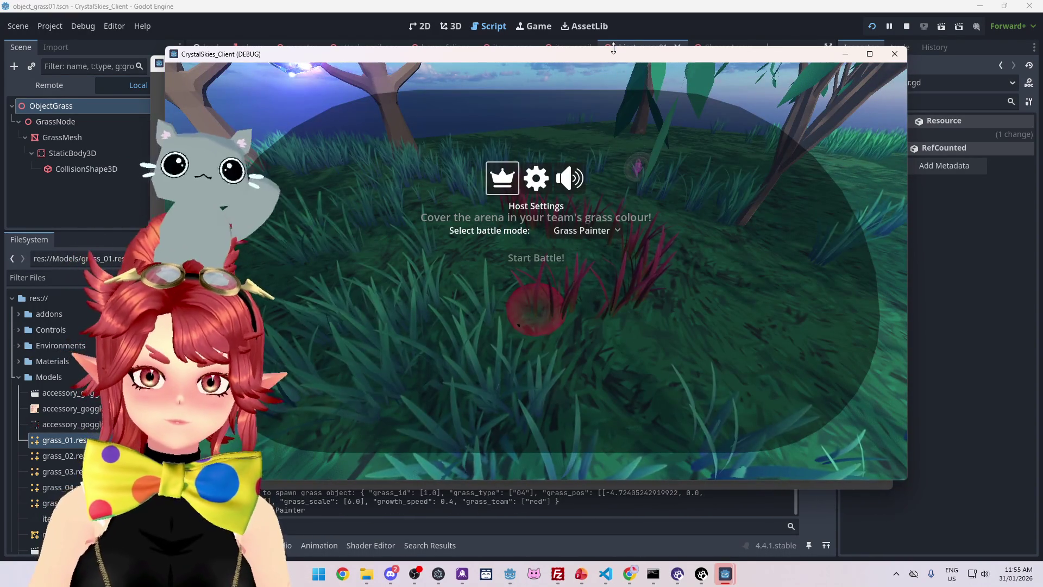
Launch a second client, refresh lobbies and join the asddd lobby with a display name.
key("F5")
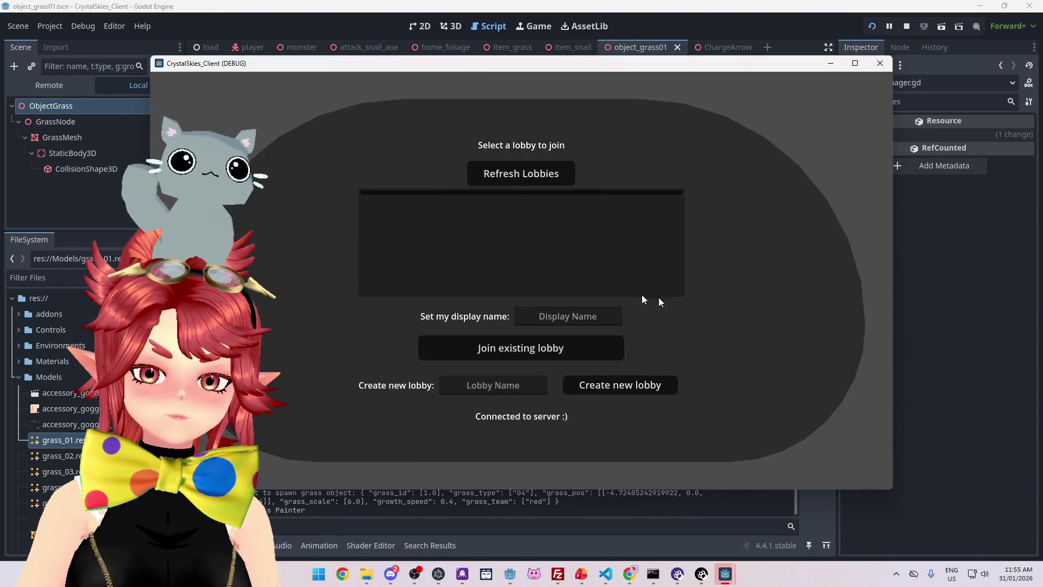
left_click(536, 174)
left_click(530, 216)
left_click(560, 310)
type("Phwee2")
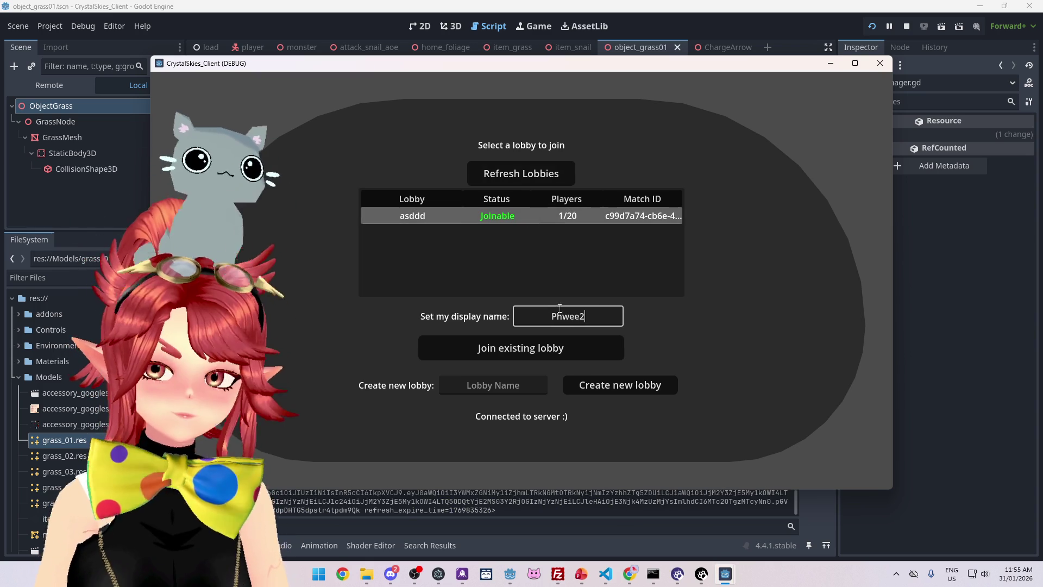
left_click(550, 349)
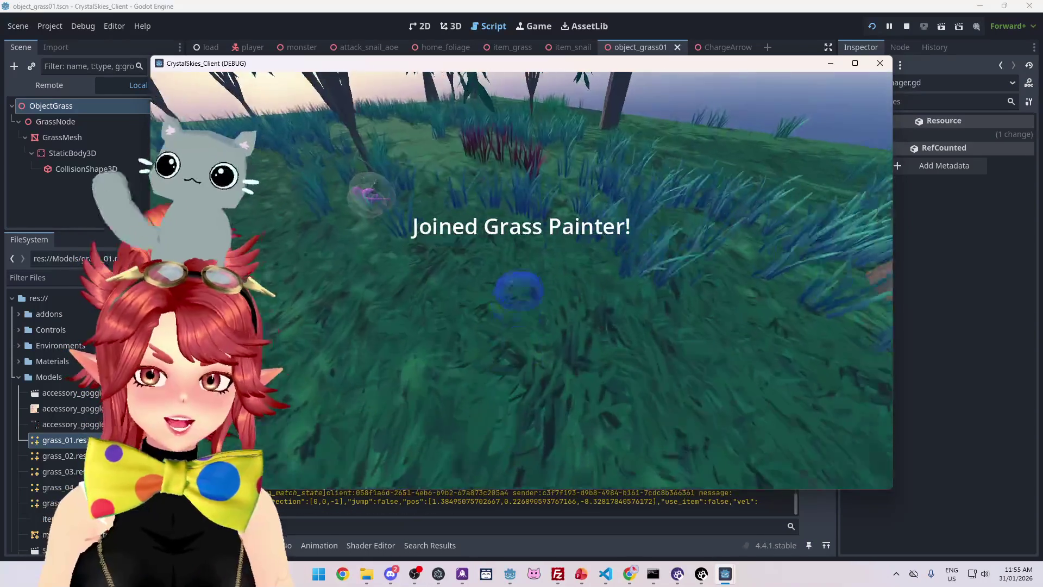
Walk the player through the tinted grass to test the fix, then stop the game.
key("w")
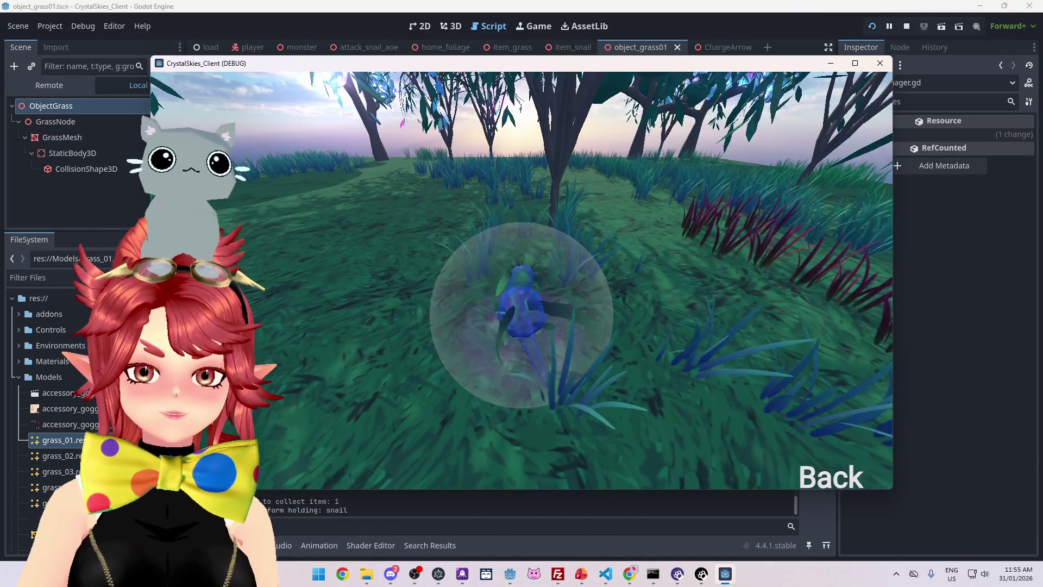
key("s")
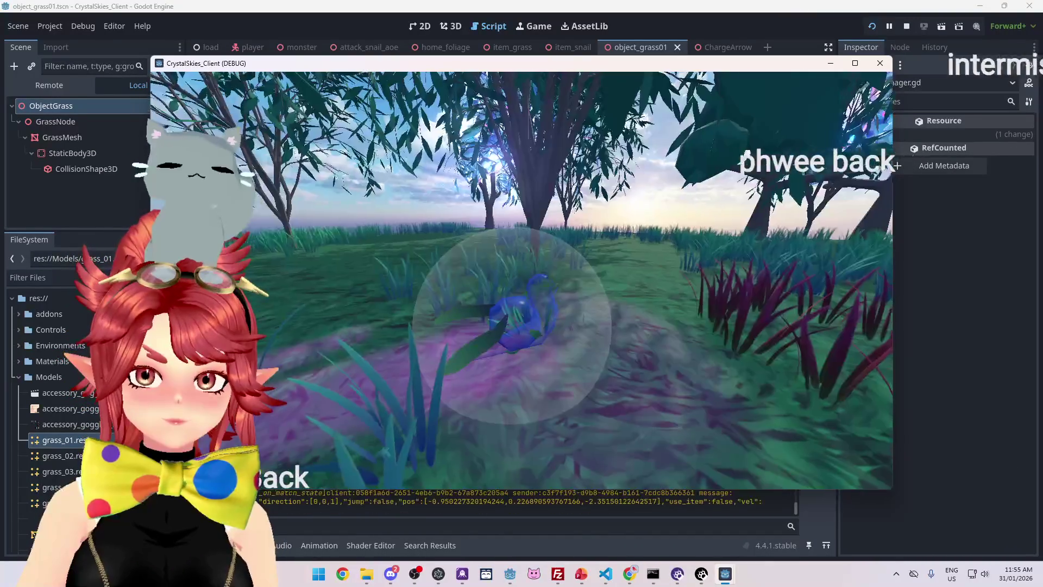
key("w")
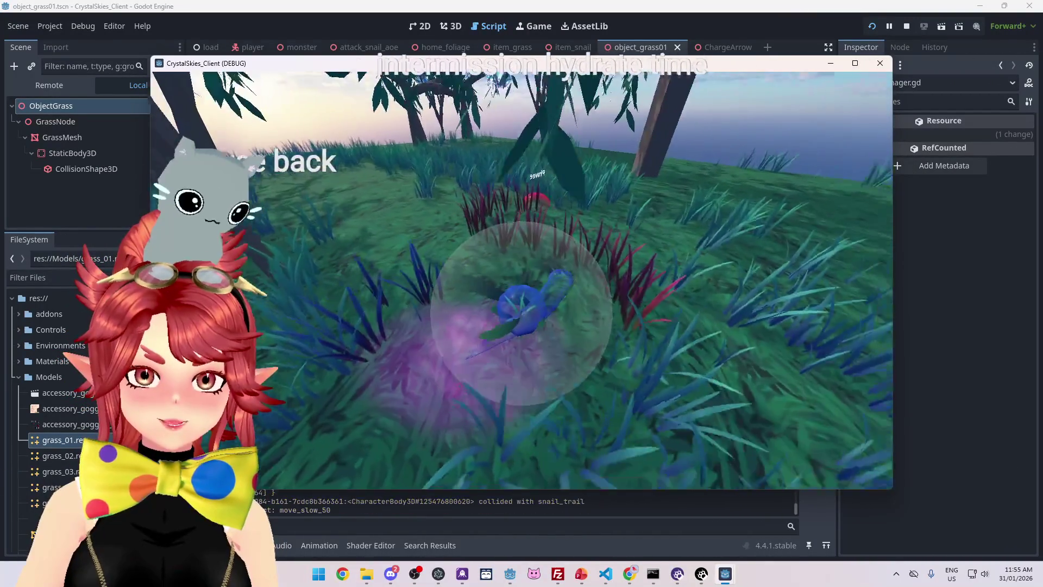
key("Escape")
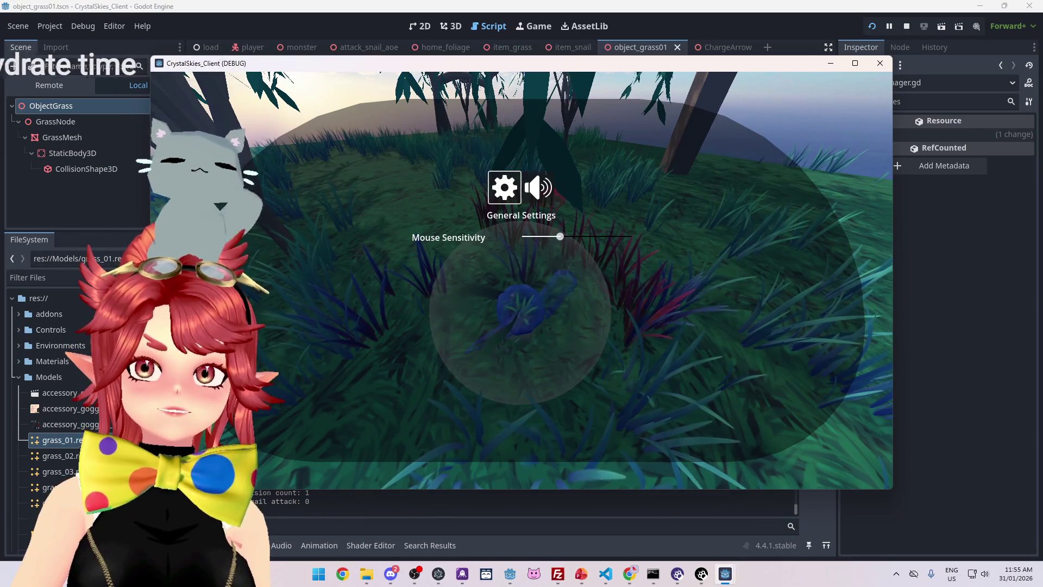
key("alt+Tab")
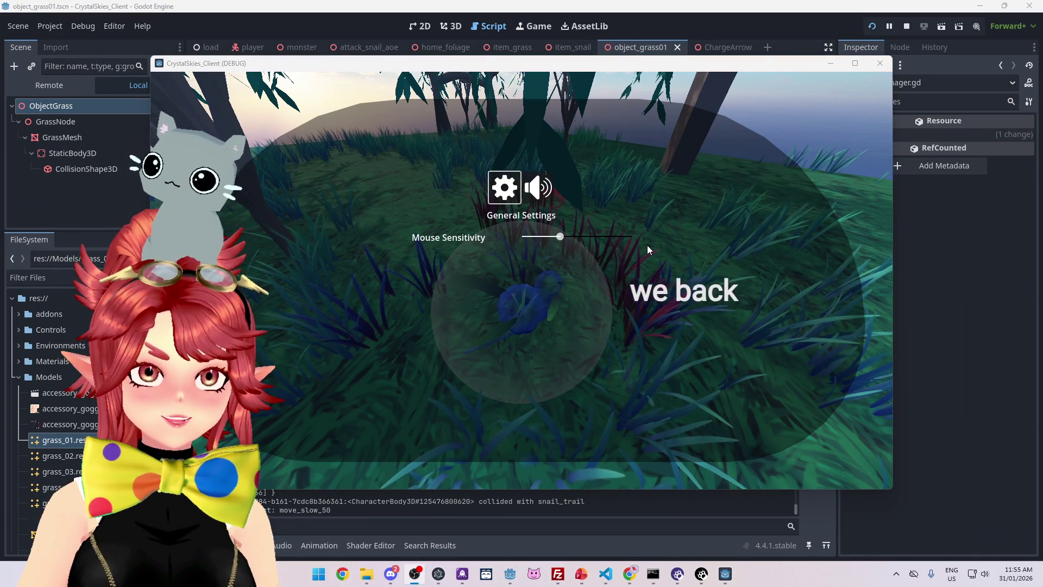
left_click(907, 28)
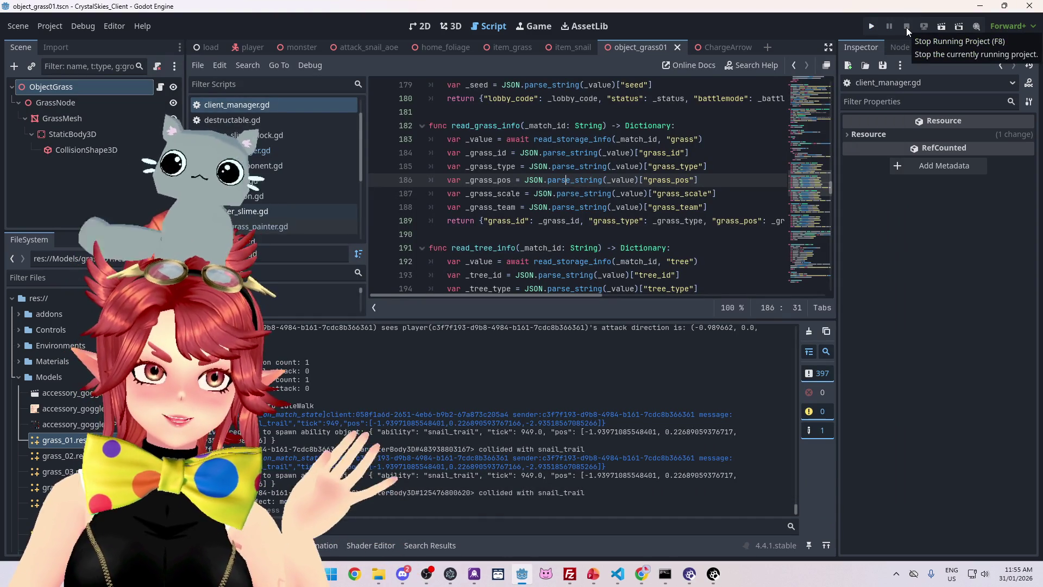
left_click(577, 154)
Save the edited client script and scene.
key("ctrl+s")
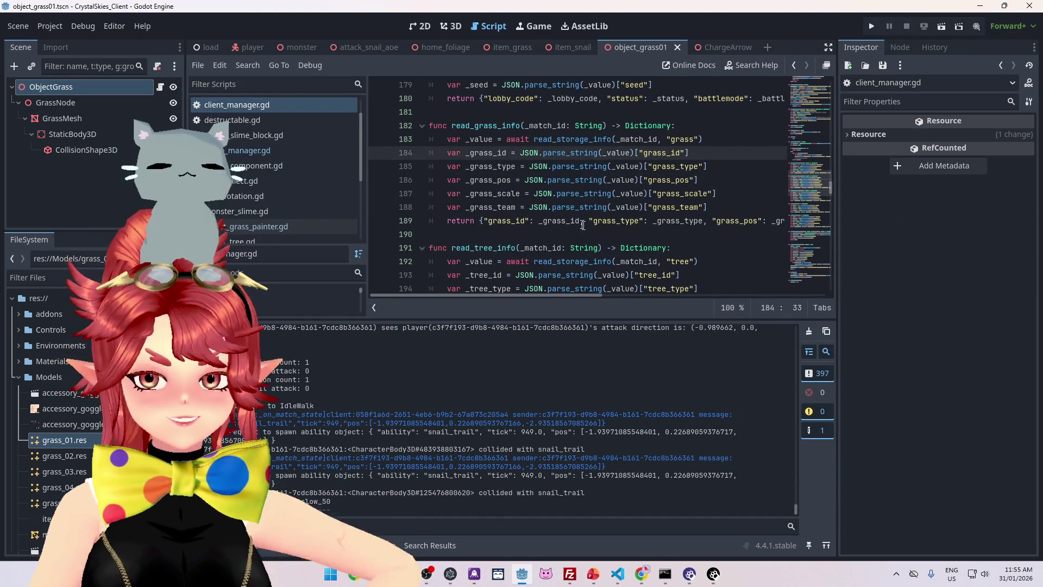
left_click(43, 27)
key("Escape")
Export all platform presets at once as release builds from Project > Export.
left_click(542, 194, "shift")
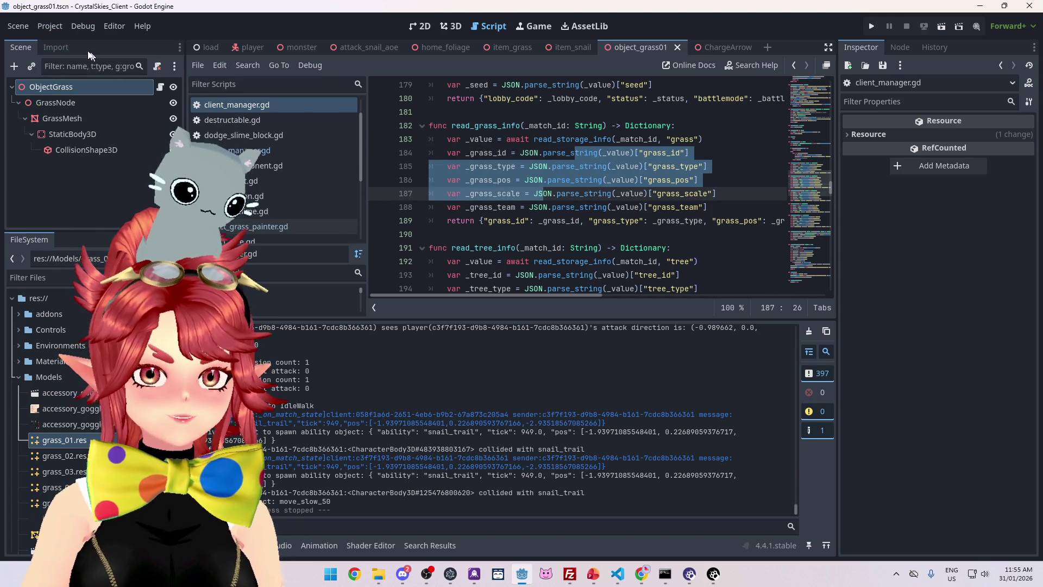
left_click(55, 29)
left_click(63, 96)
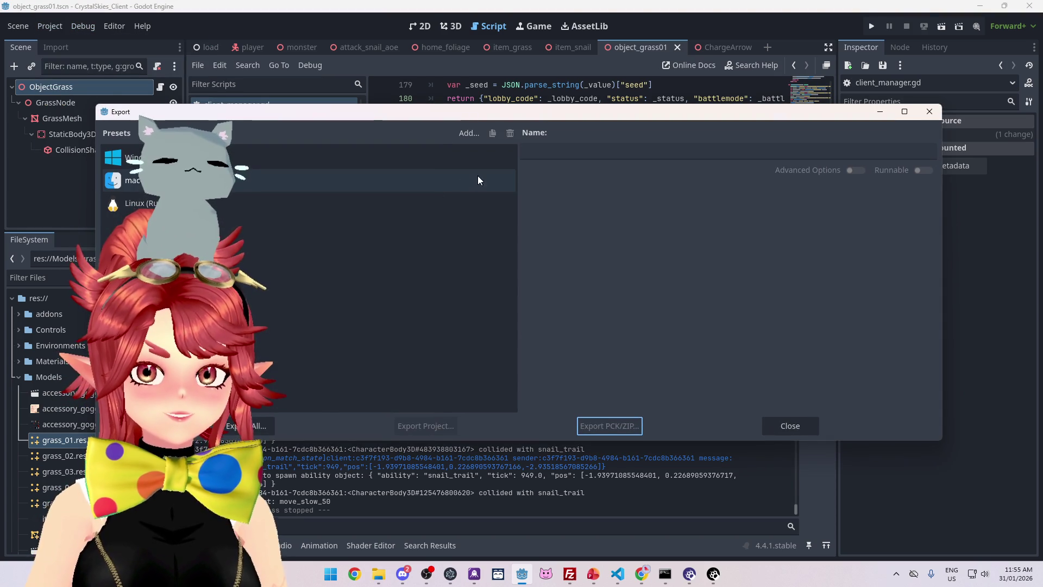
left_click(270, 424)
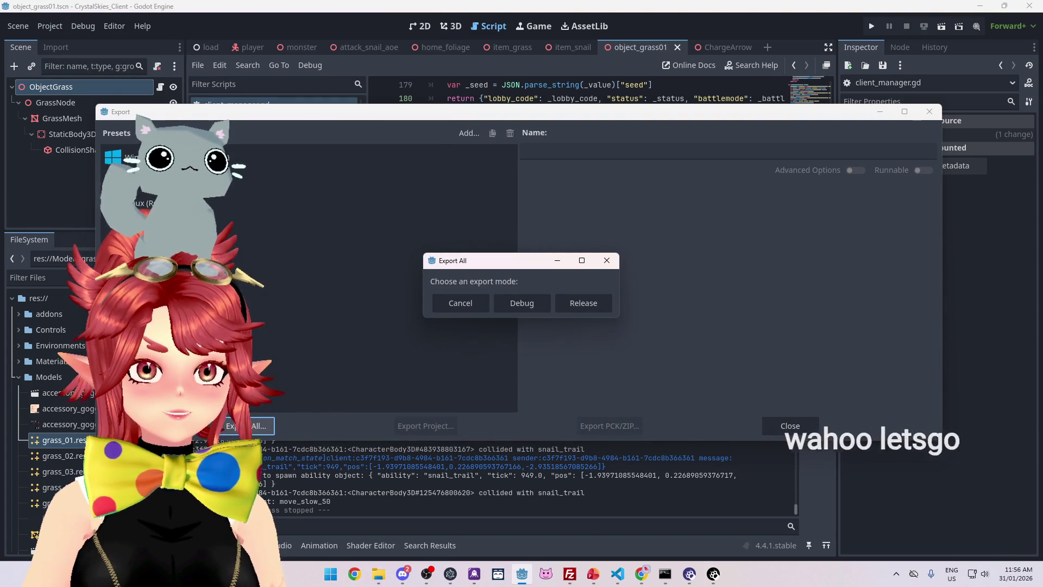
left_click(569, 305)
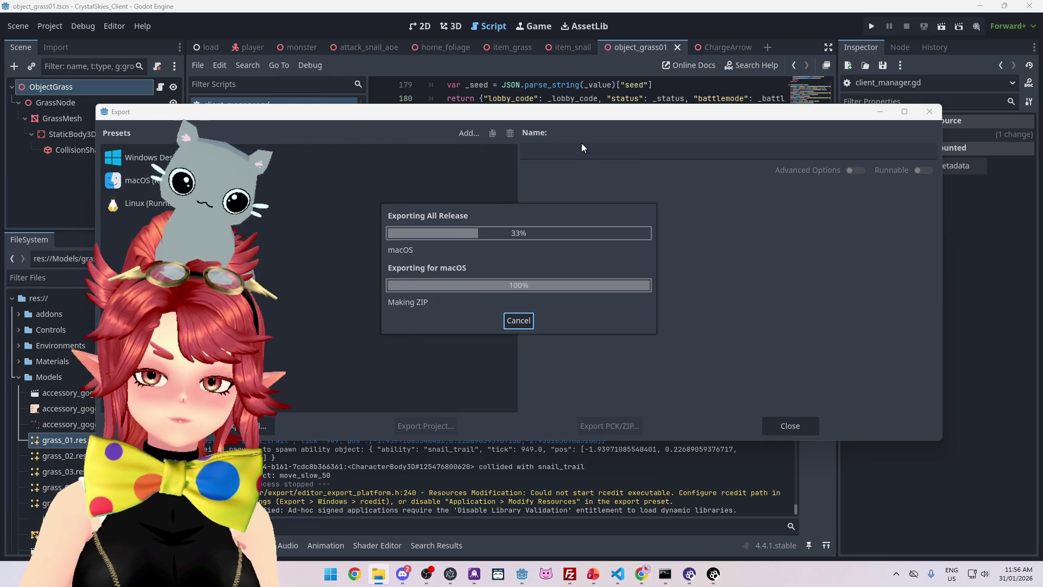
key("alt+Tab")
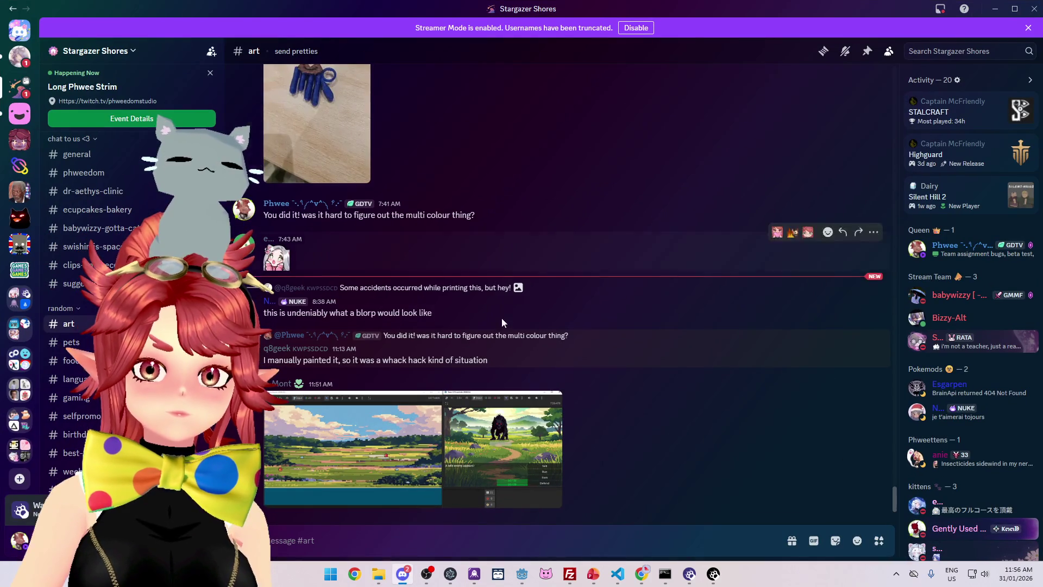
In the Crystal Skies #beta-test-download channel, start new lines under the 'version 0.2.7' heading.
left_click(18, 120)
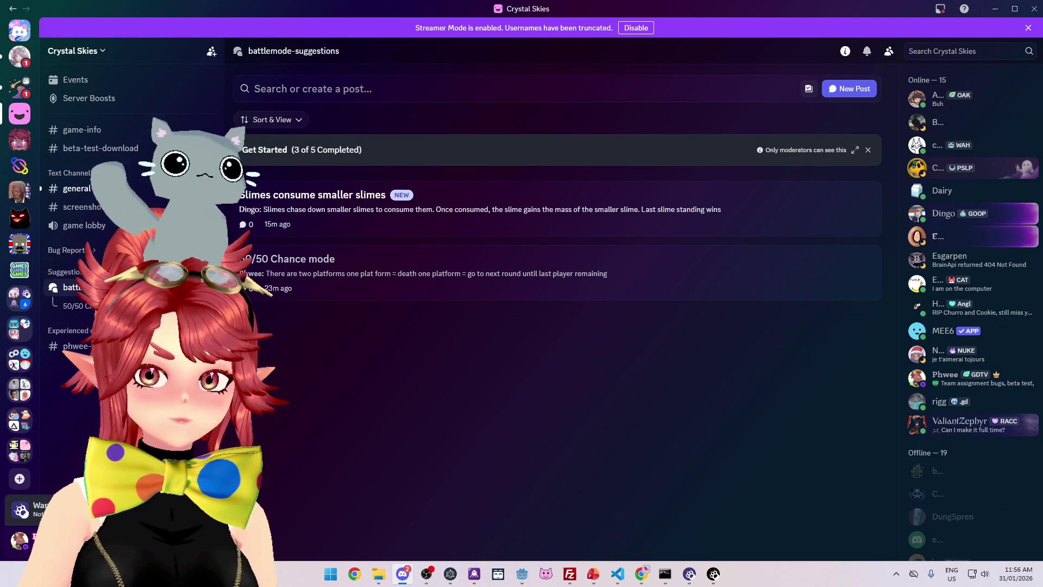
left_click(100, 148)
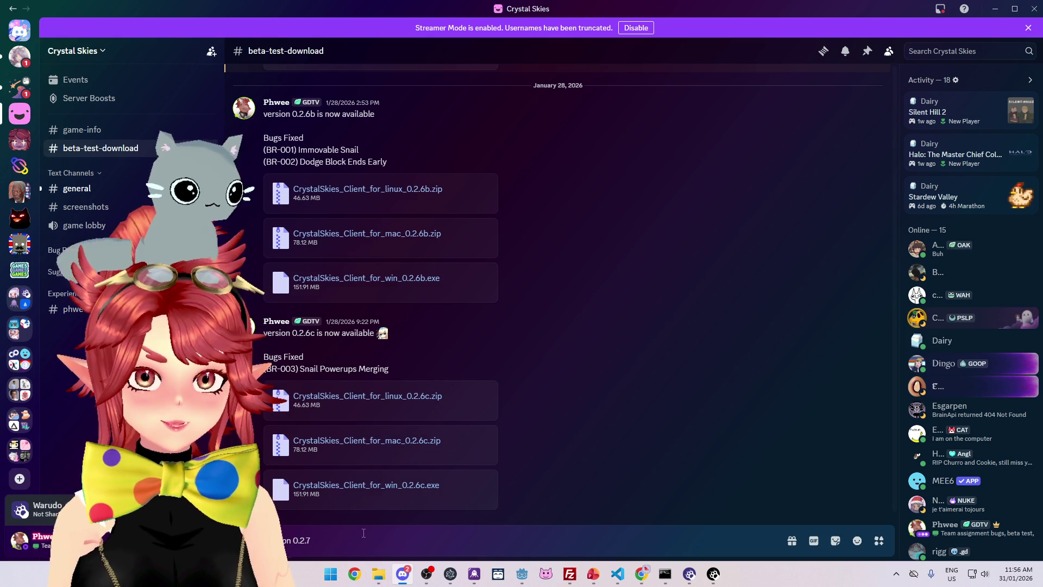
key("shift+Return")
key("shift+Return")
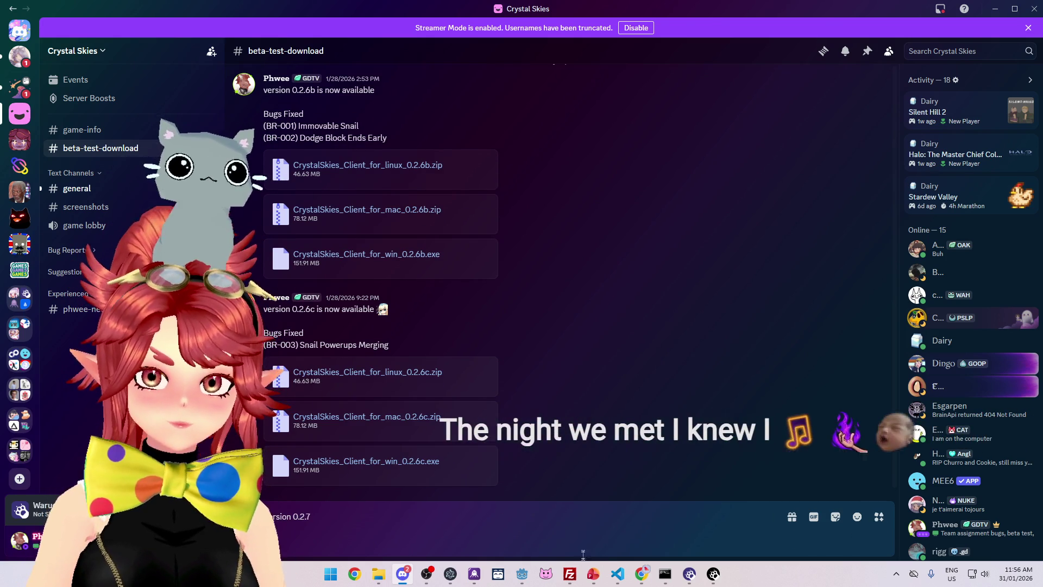
Confirm Godot's exports finished for all three platforms, then look through earlier release posts.
key("alt+Tab")
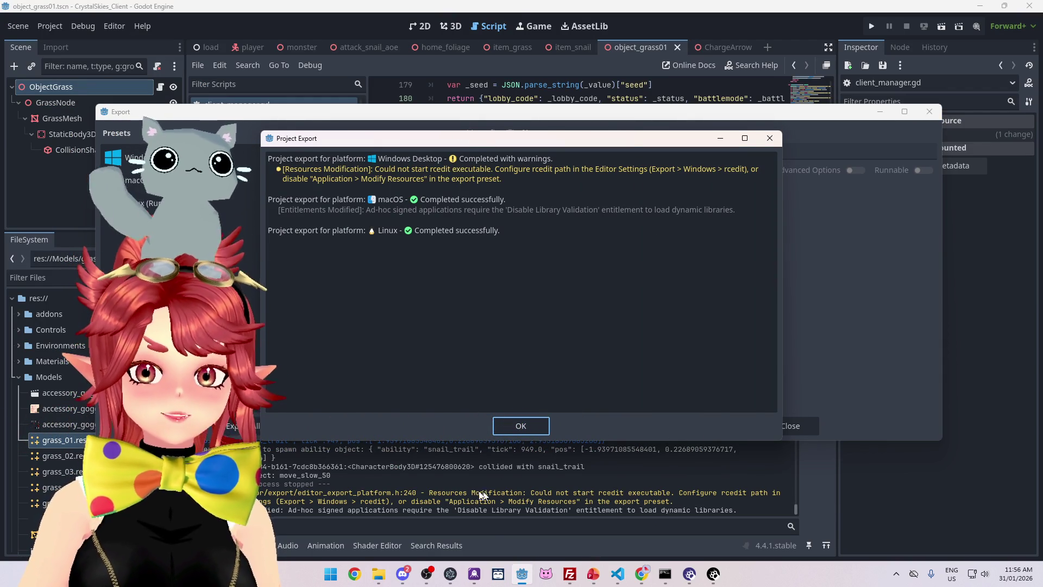
left_click(403, 577)
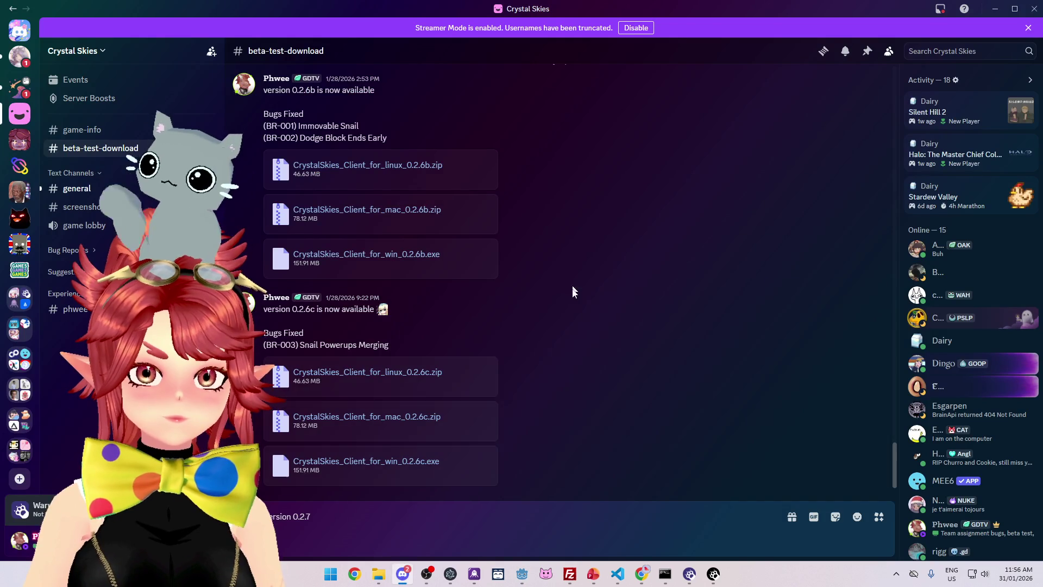
scroll(323, 114, "up", 6)
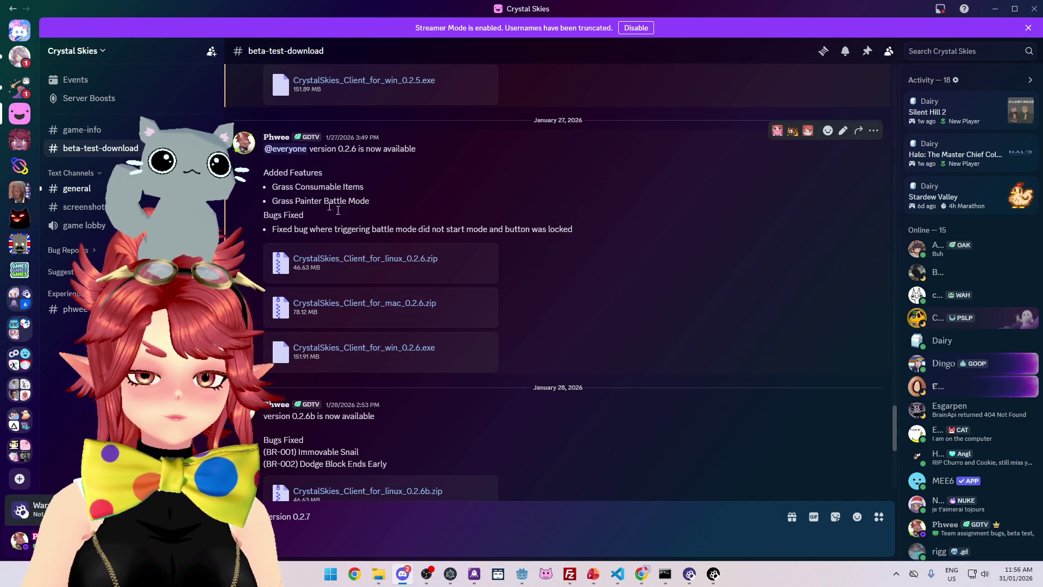
scroll(312, 196, "down", 5)
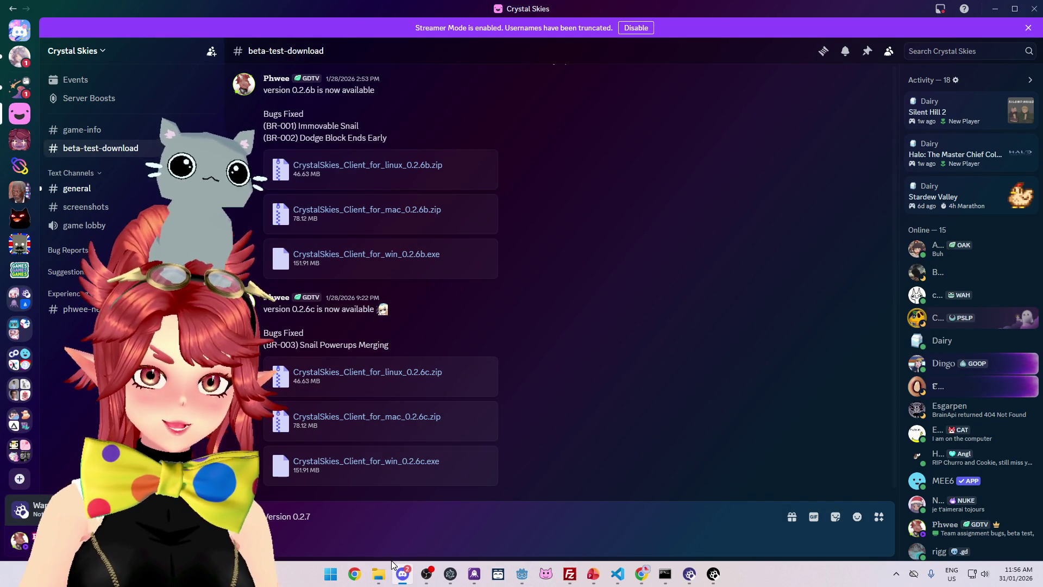
Write an Improvements section noting the Grass Painter colour change.
type("vements")
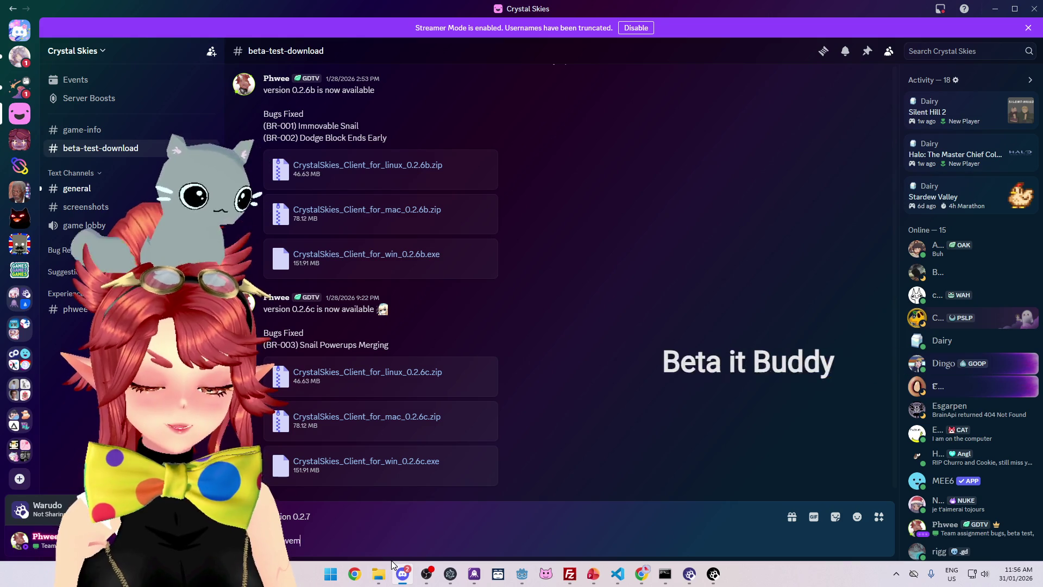
key("shift+Return")
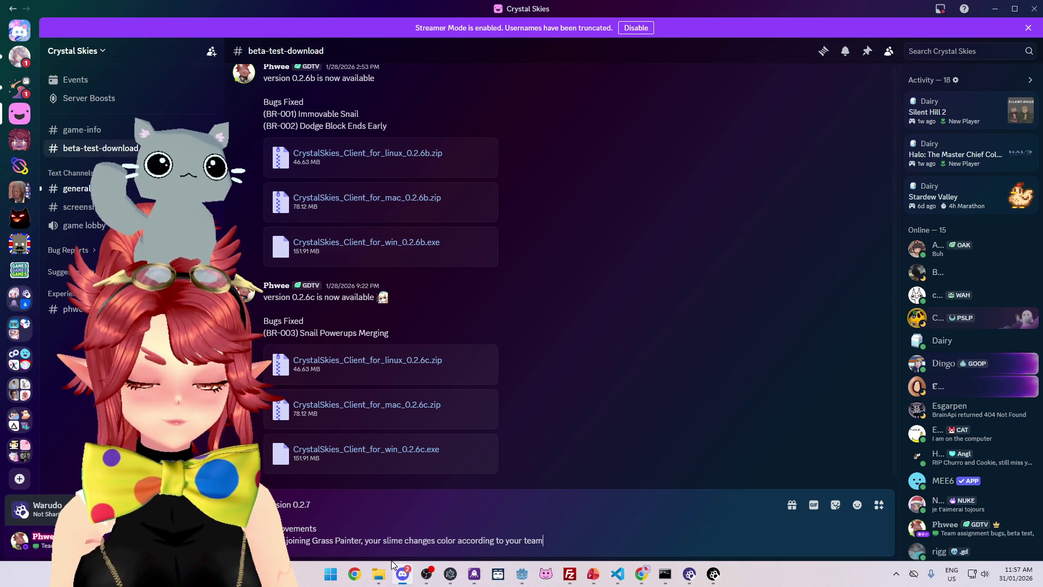
key("shift+Return")
key("shift+Return")
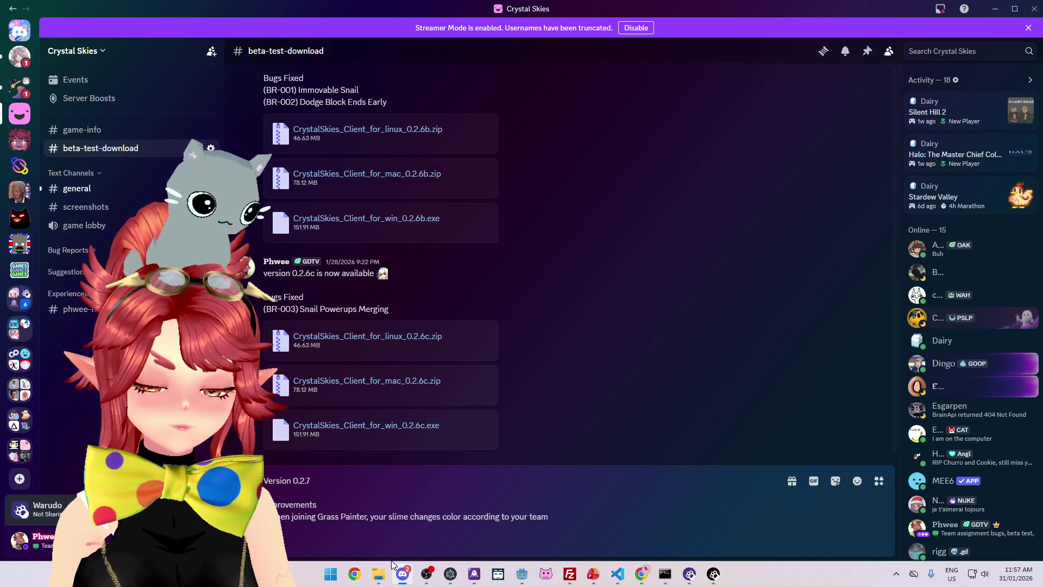
Add a Bug Fix note that mid-game grass will now populate with team colours.
type("Fix")
key("shift+Return")
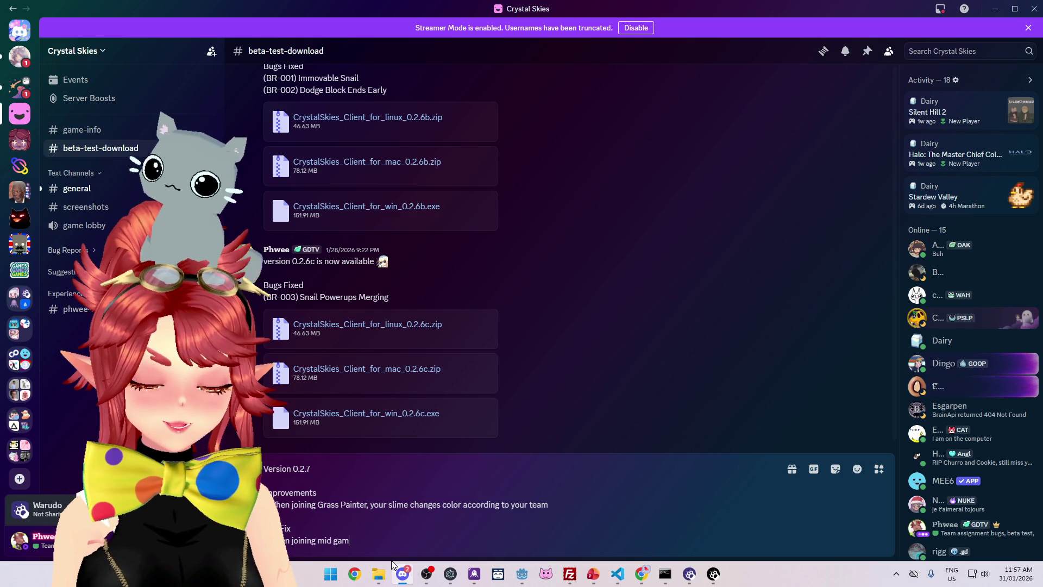
type("e, grass will")
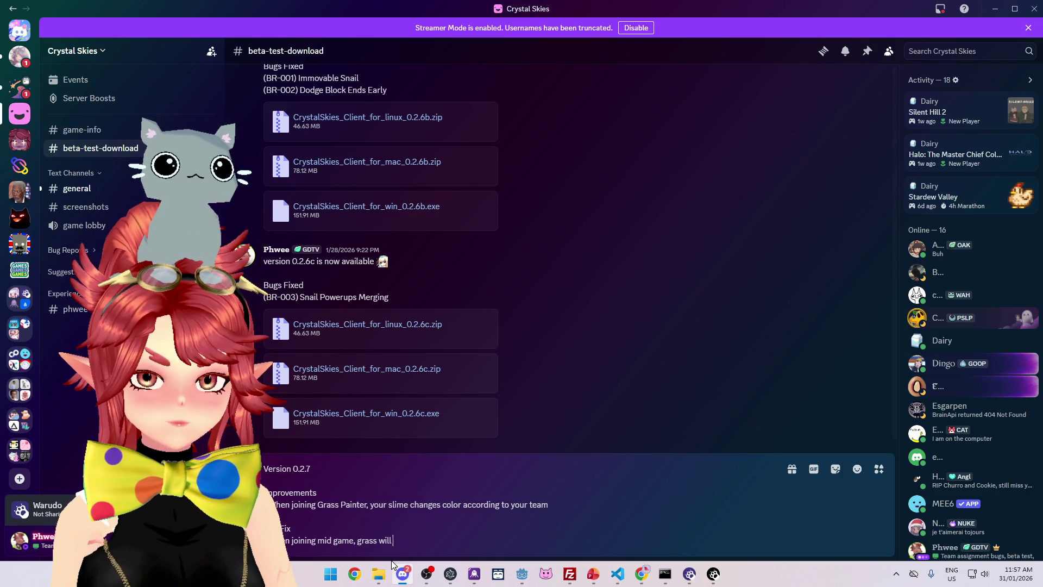
type(" populate with colours")
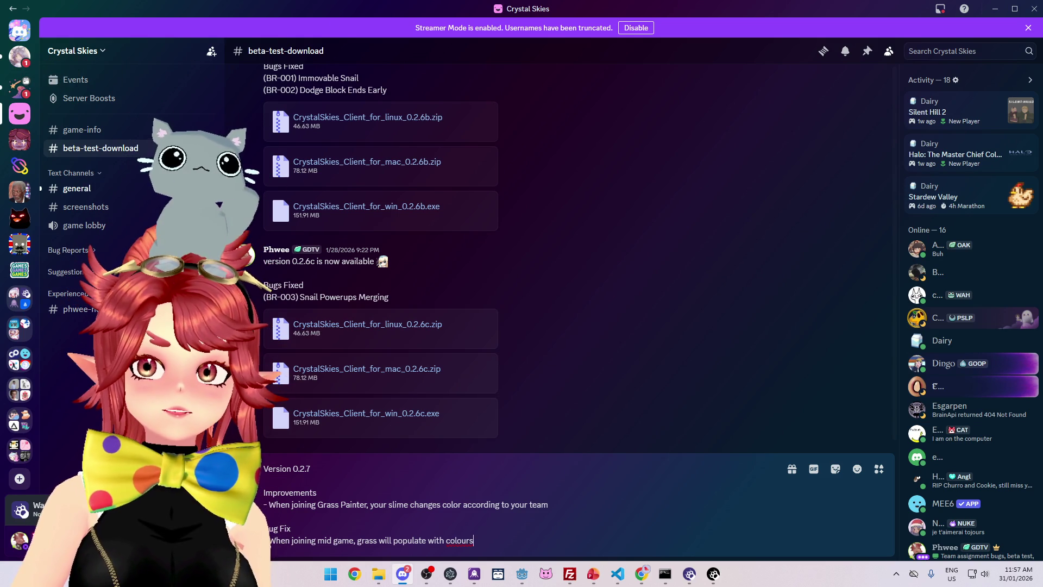
key("alt+Tab")
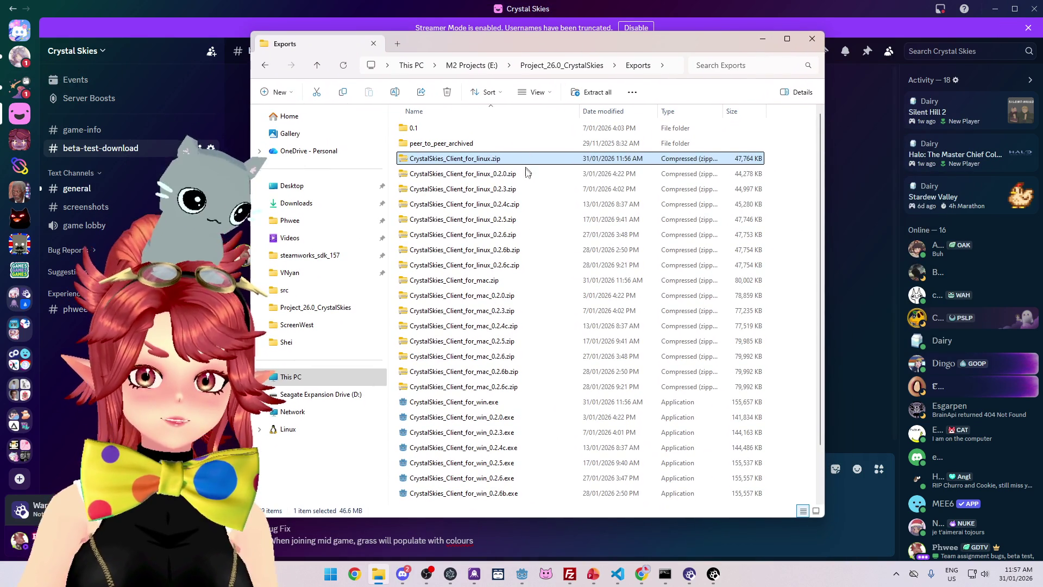
Rename the Linux client zip with a 0.2.7 version suffix.
left_click(496, 162)
left_click(495, 161)
key("Right")
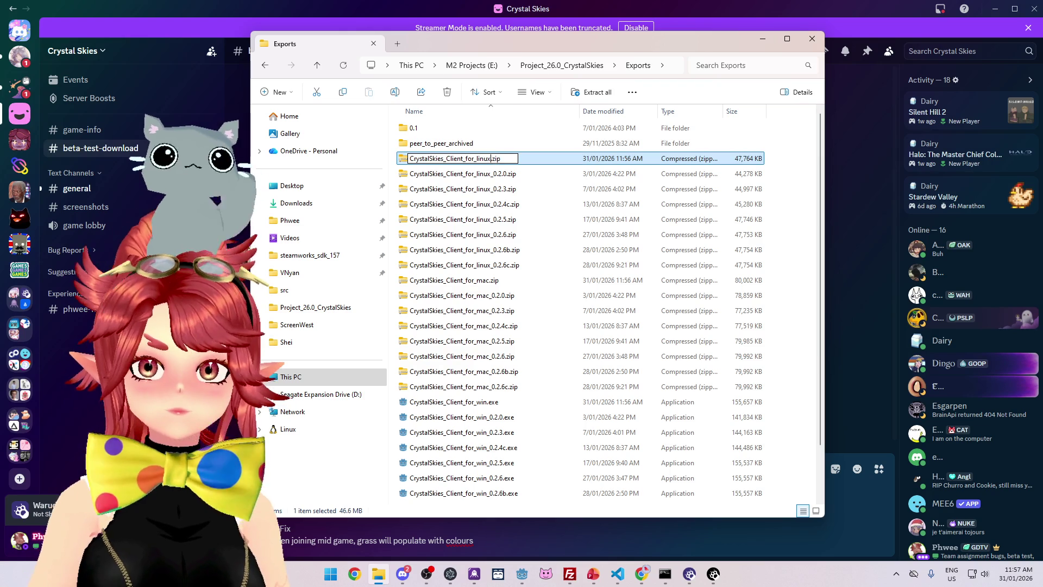
type("_0.2.7")
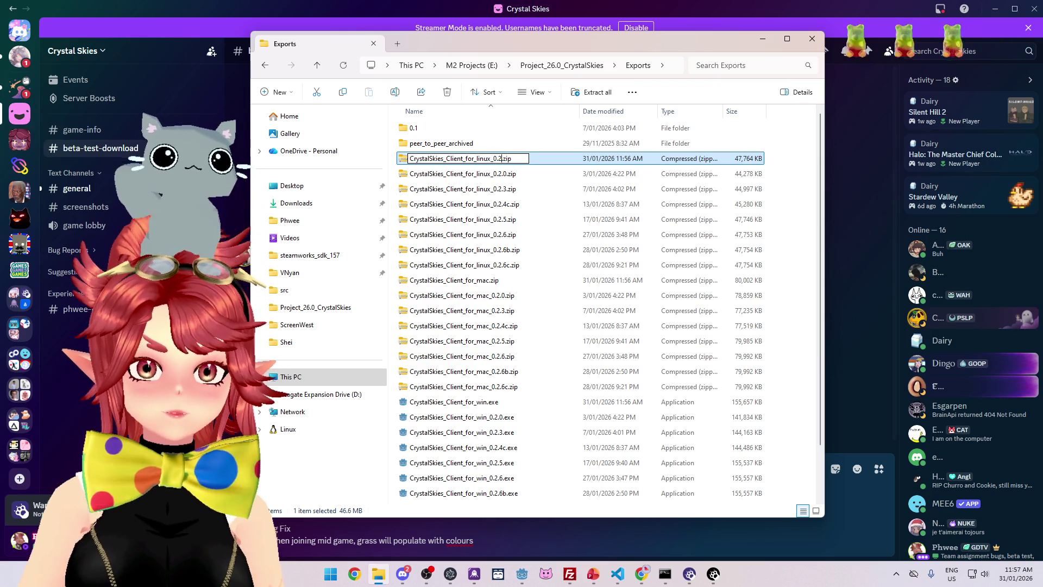
key("shift+Home")
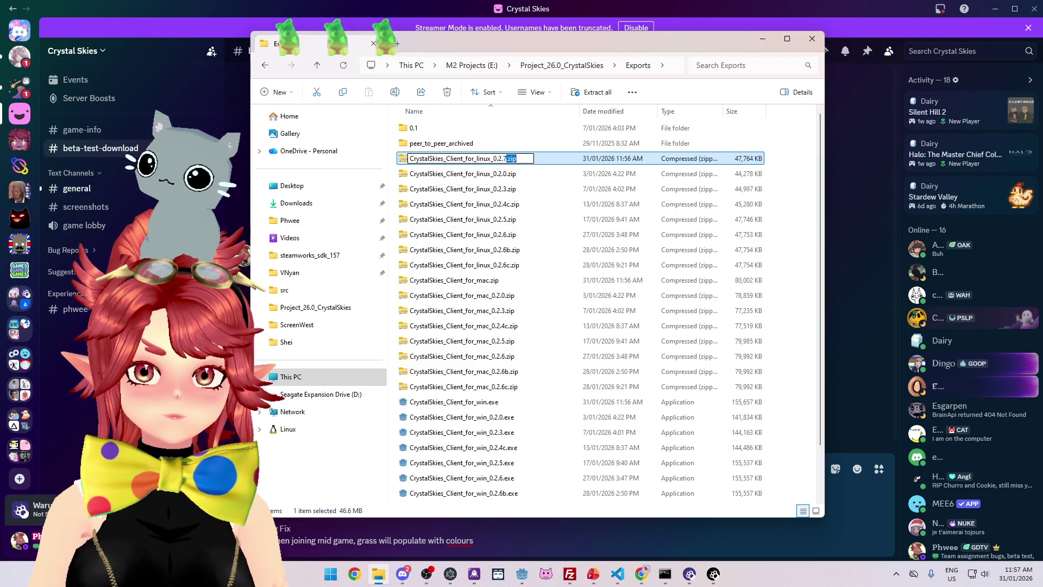
key("Right")
key("shift+Left")
key("shift+Left")
key("shift+Left")
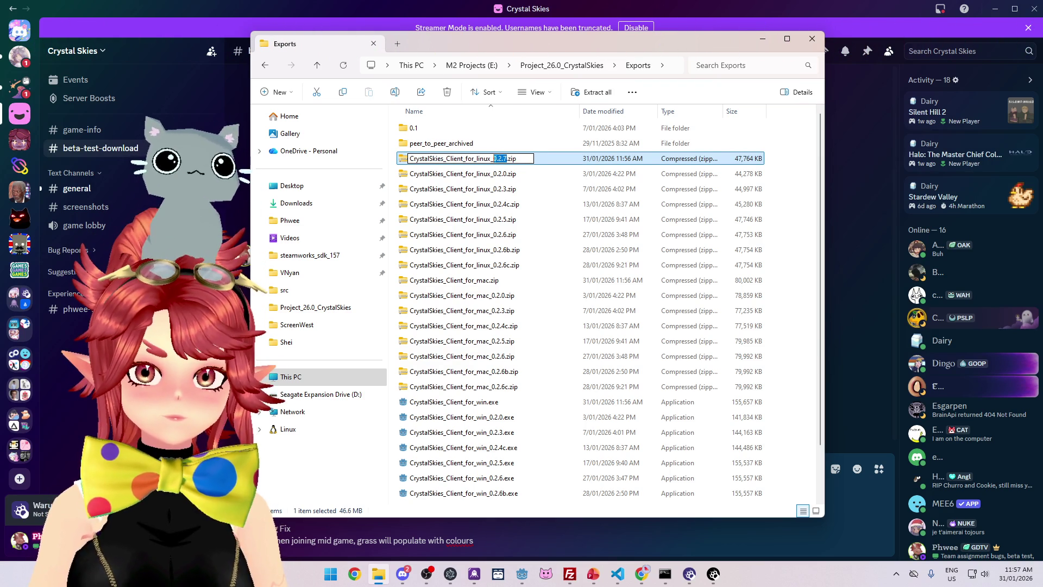
key("Return")
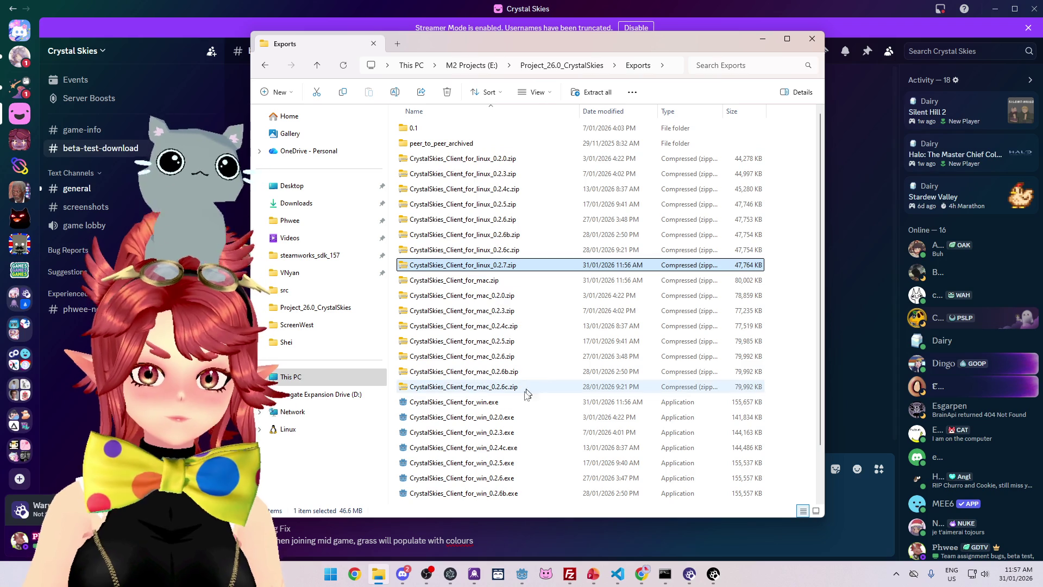
Rename the Windows client exe and Mac client zip with the 0.2.7 suffix.
left_click(492, 402)
key("F2")
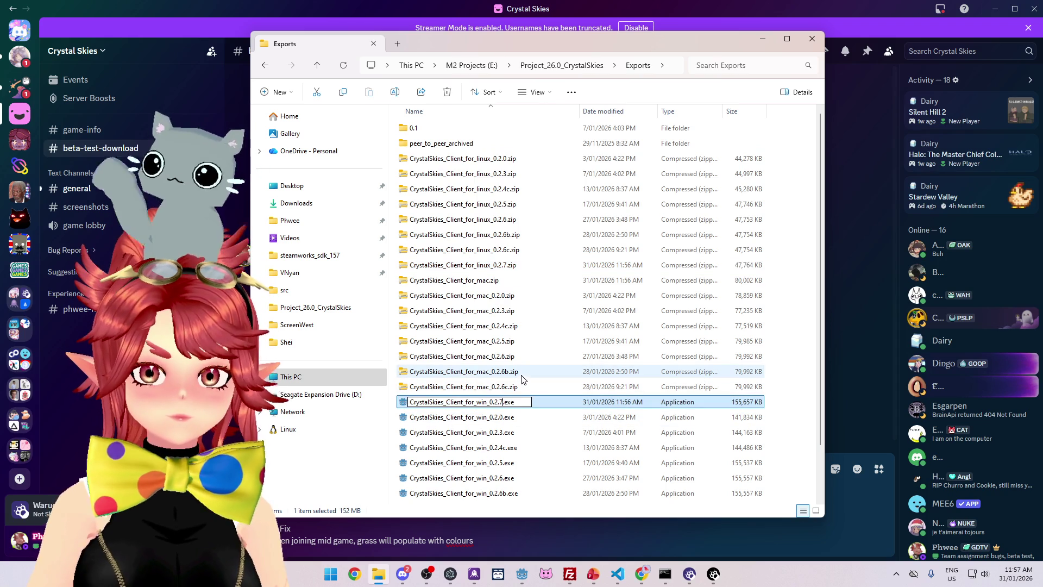
left_click(524, 375)
scroll(522, 386, "down", 2)
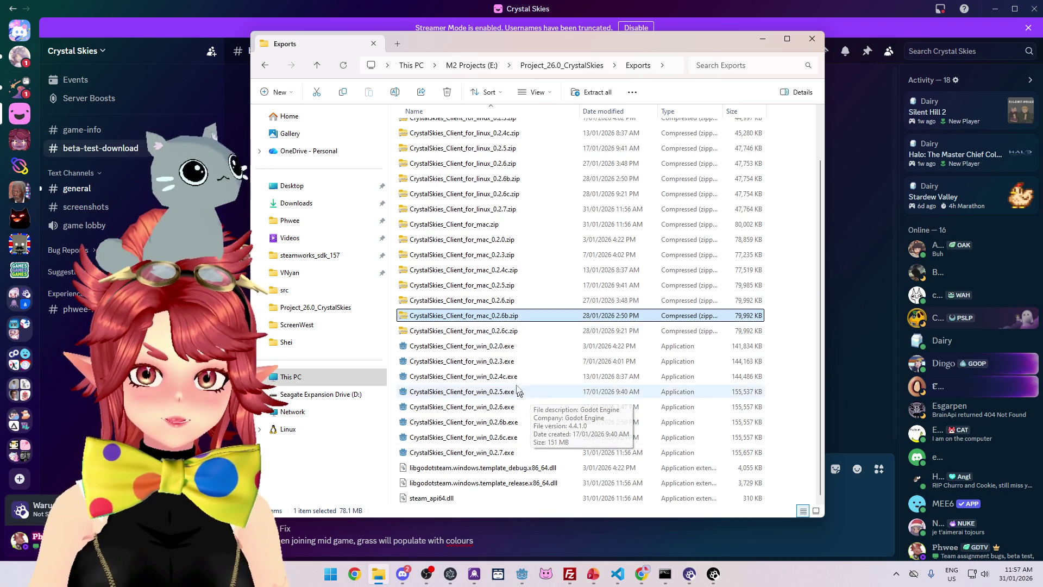
left_click(505, 347)
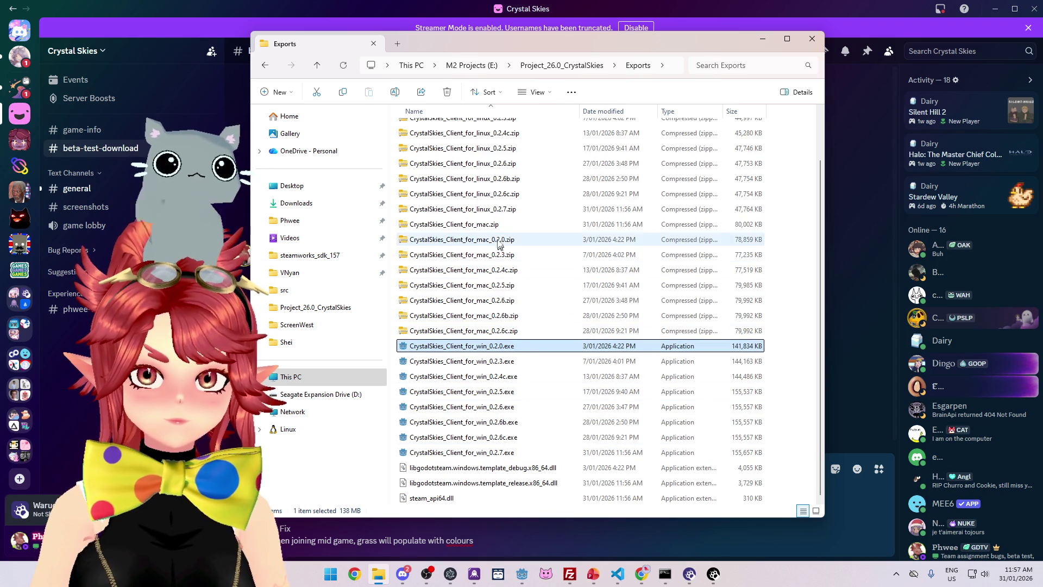
left_click(543, 225)
key("F2")
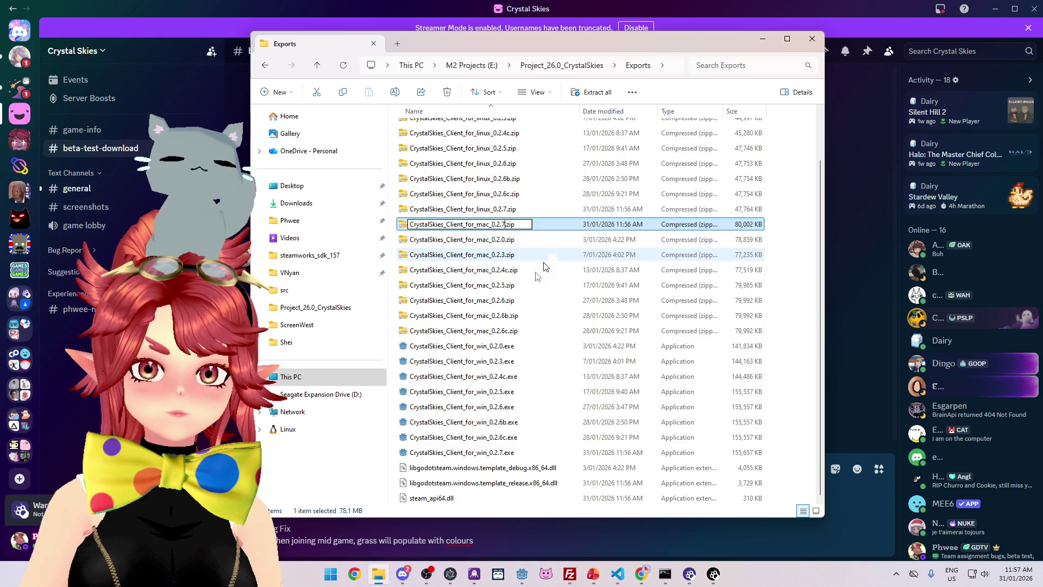
key("Return")
Select the three 0.2.7 builds together and go back to the Discord draft.
left_click(517, 452)
left_click(516, 332, "ctrl")
left_click(520, 209, "ctrl")
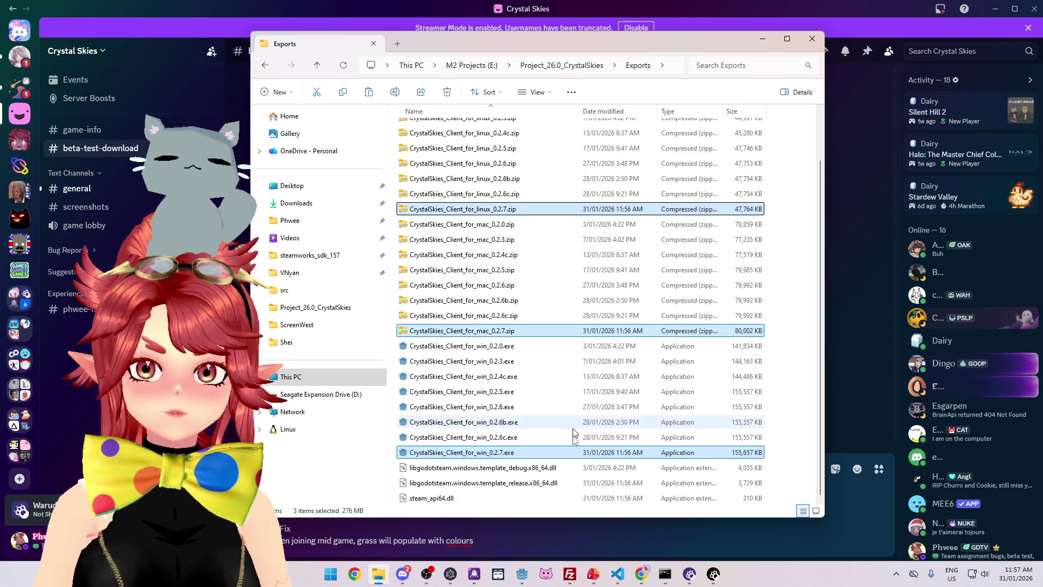
left_click(599, 538)
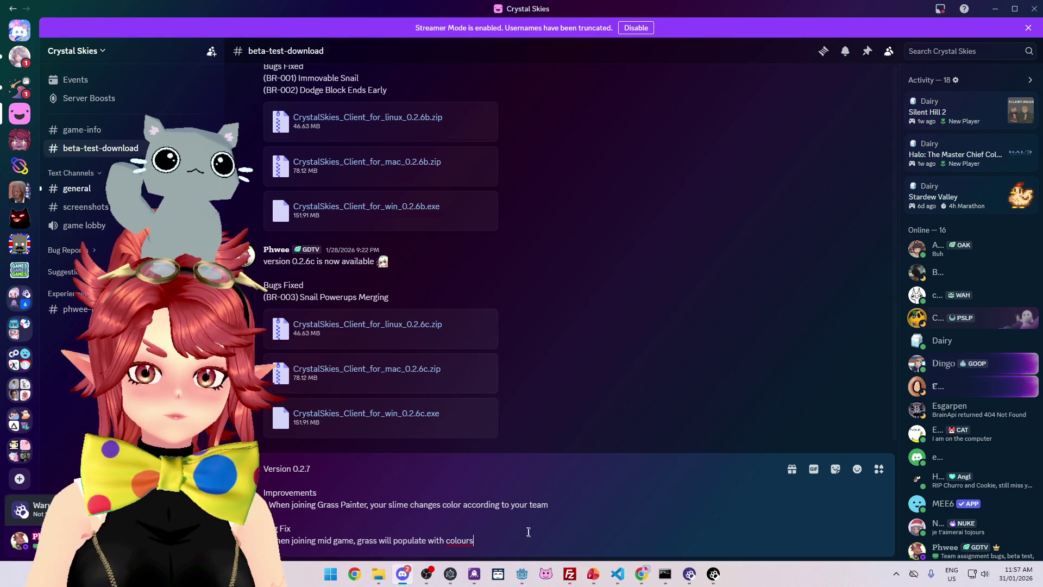
Attach the three 0.2.7 builds (276.78 MB) to the notes and send the post.
key("ctrl+v")
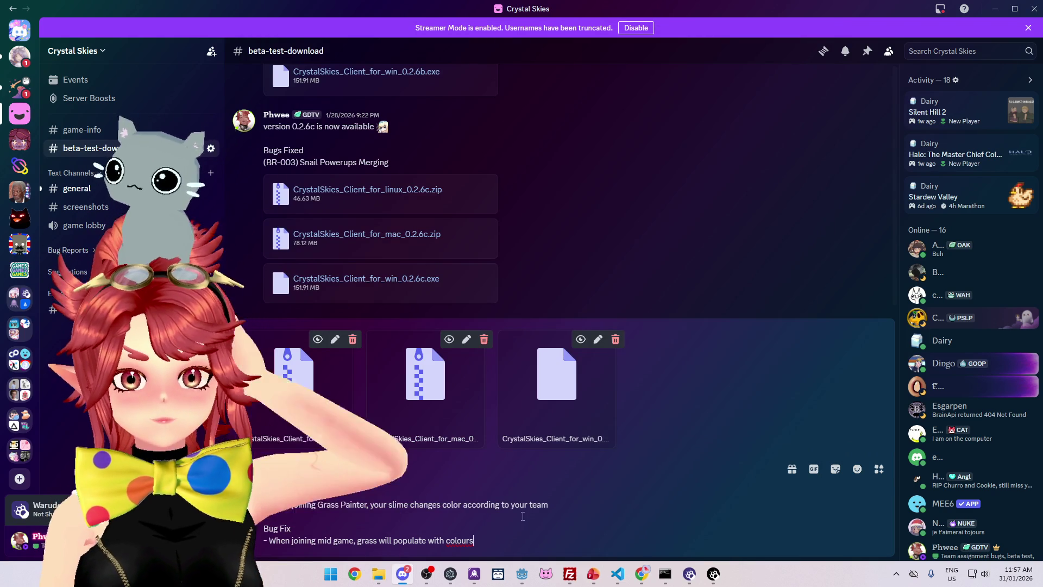
key("Return")
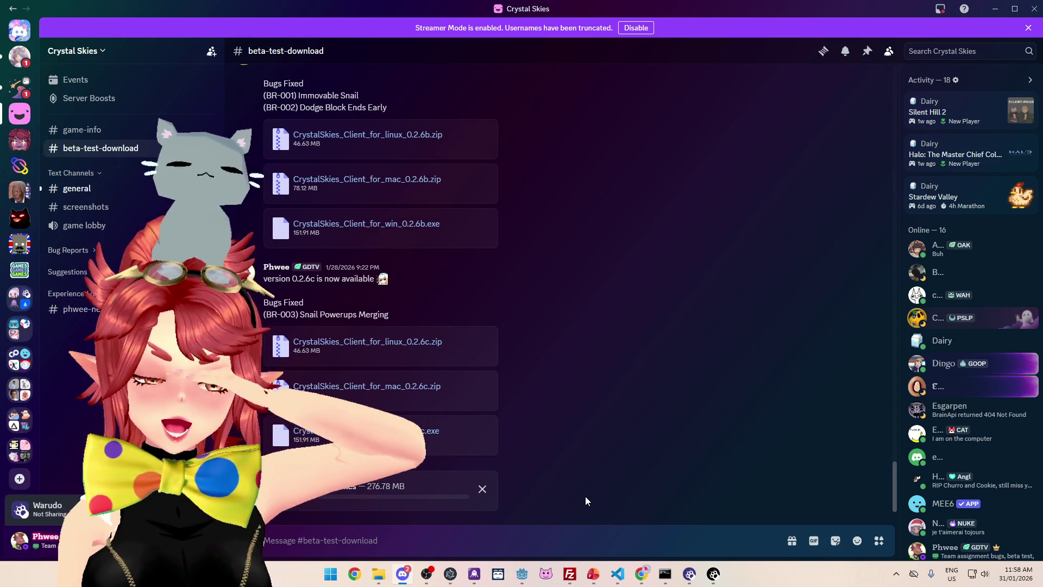
left_click(524, 577)
left_click(520, 425)
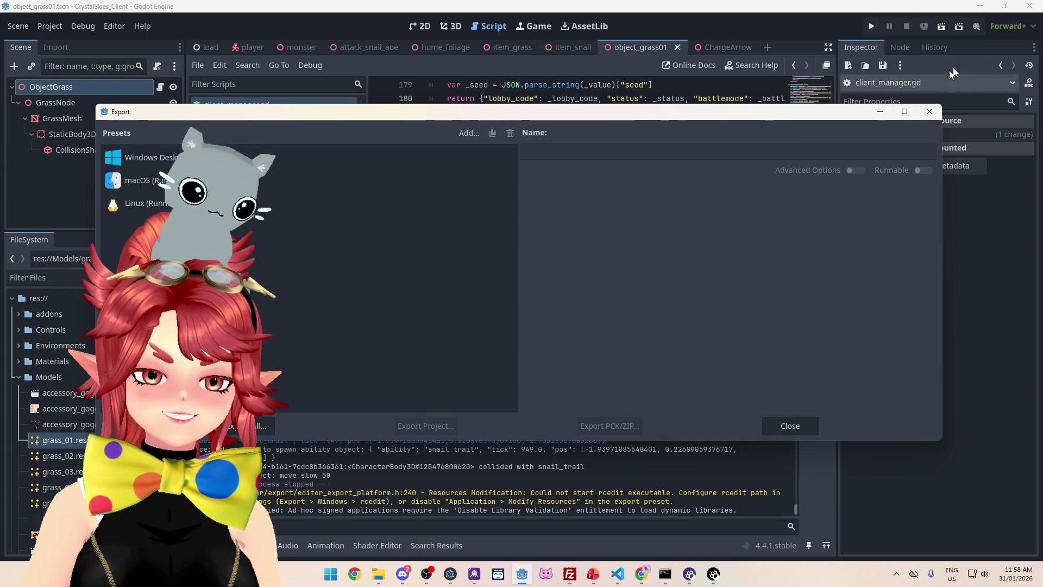
Close the Export window and click into line 189 of client_manager.gd.
left_click(925, 118)
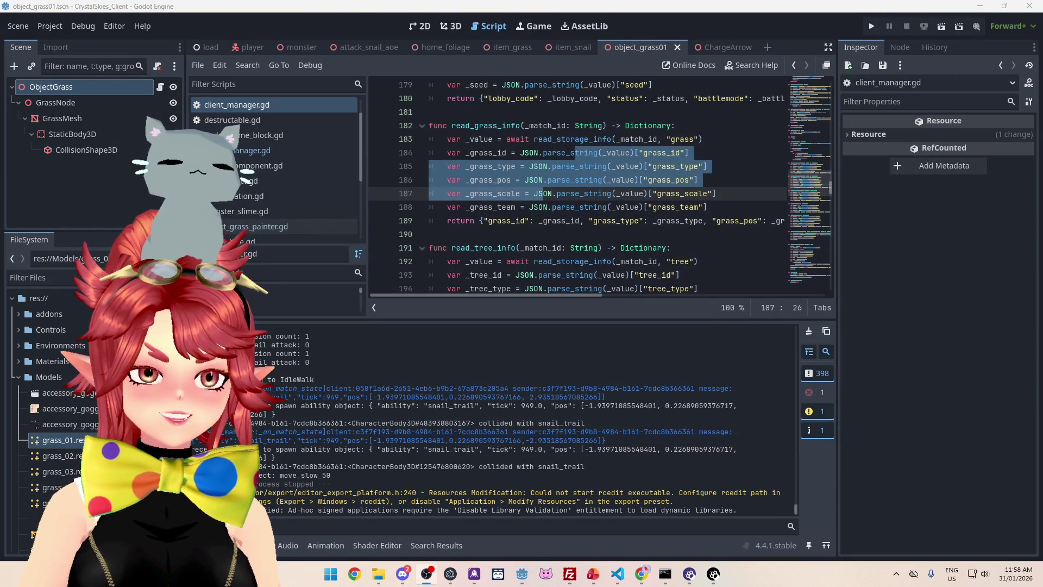
left_click(532, 220)
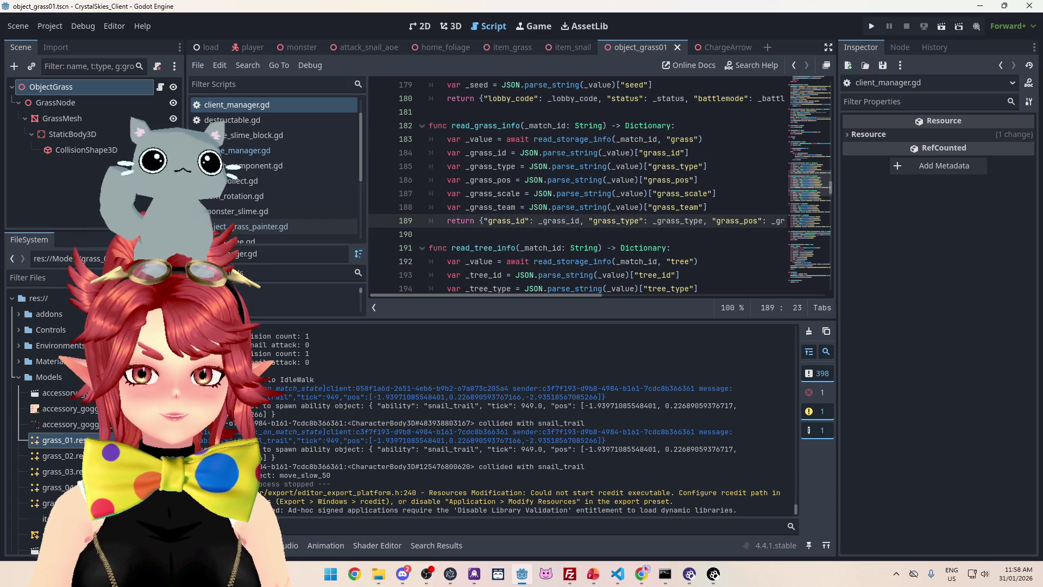
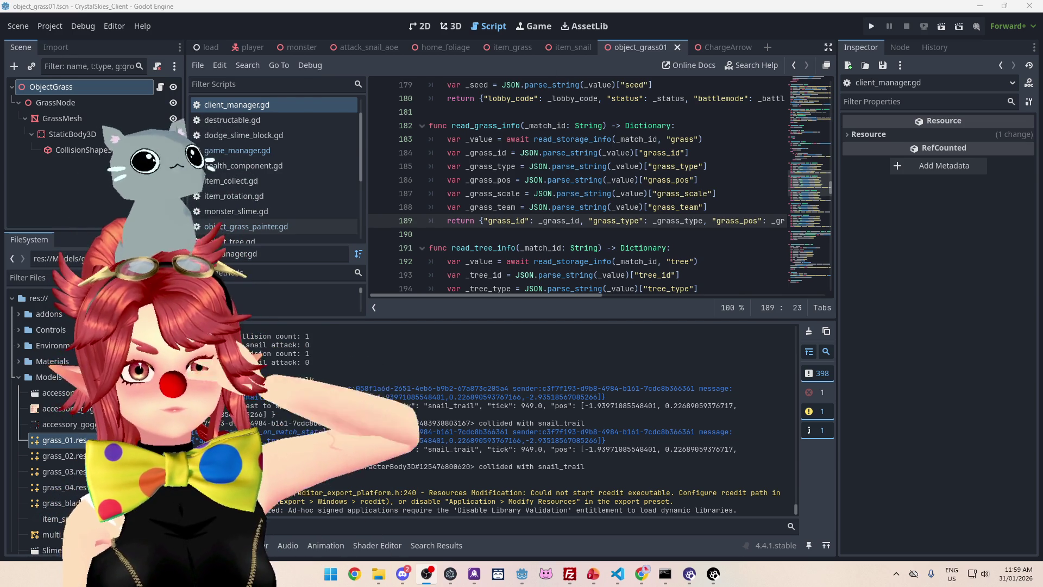
Check the beta release announcement in Discord, hide it, and run the CrystalSkies project with F5.
left_click(403, 574)
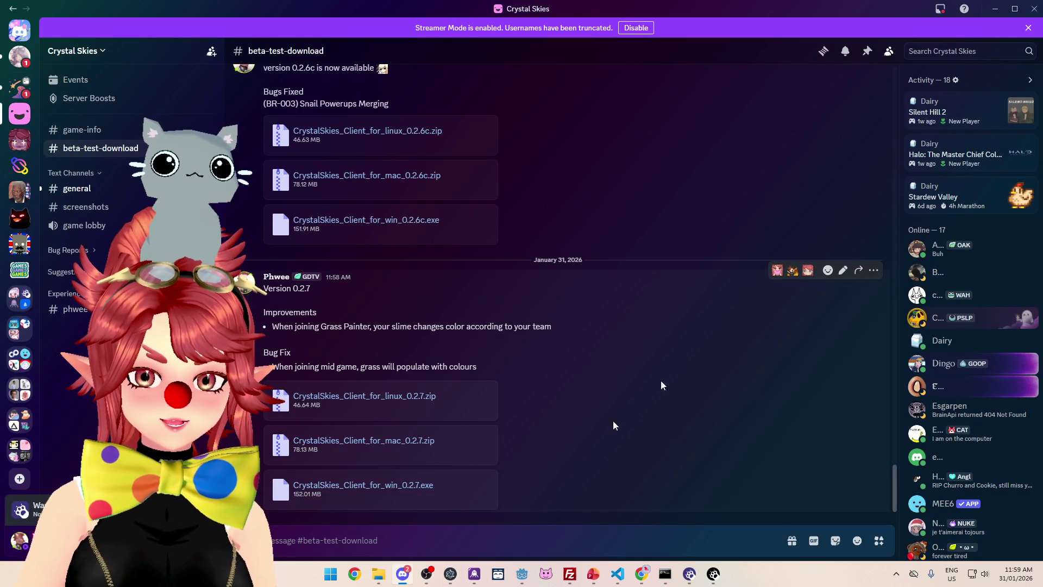
left_click(991, 9)
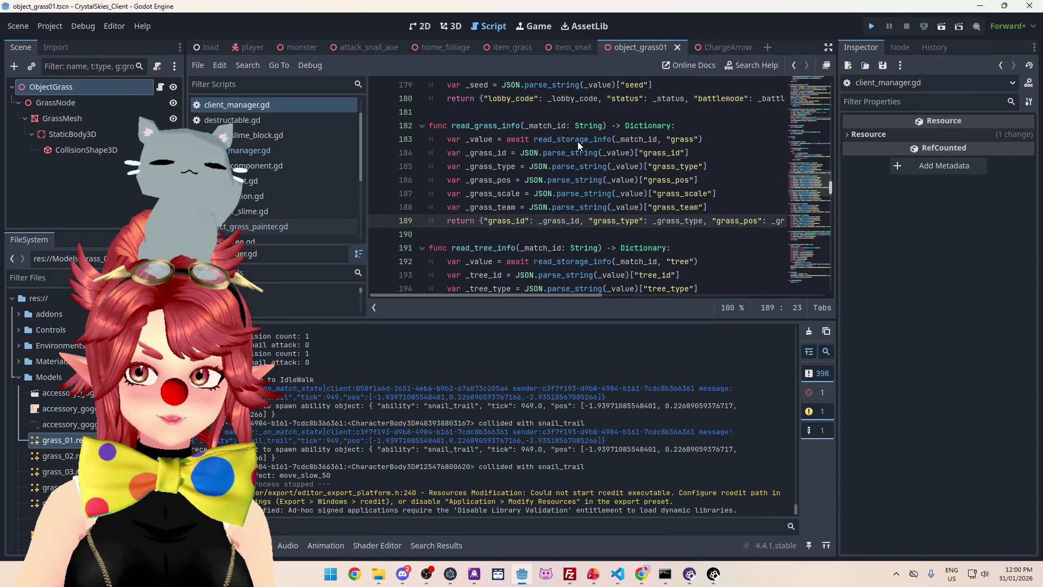
key("F5")
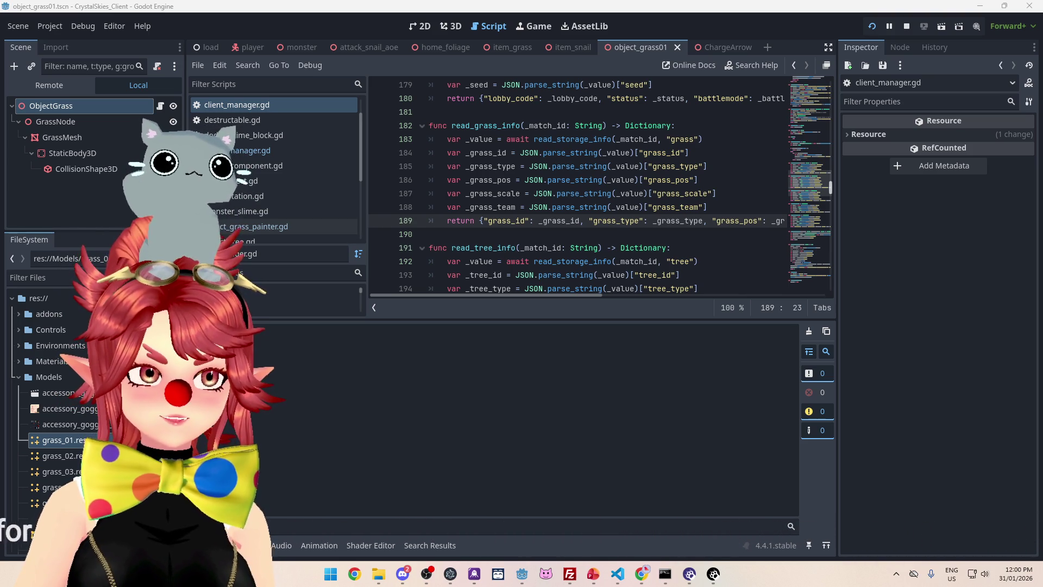
Bring the running CrystalSkies debug game window to the front.
left_click(525, 2)
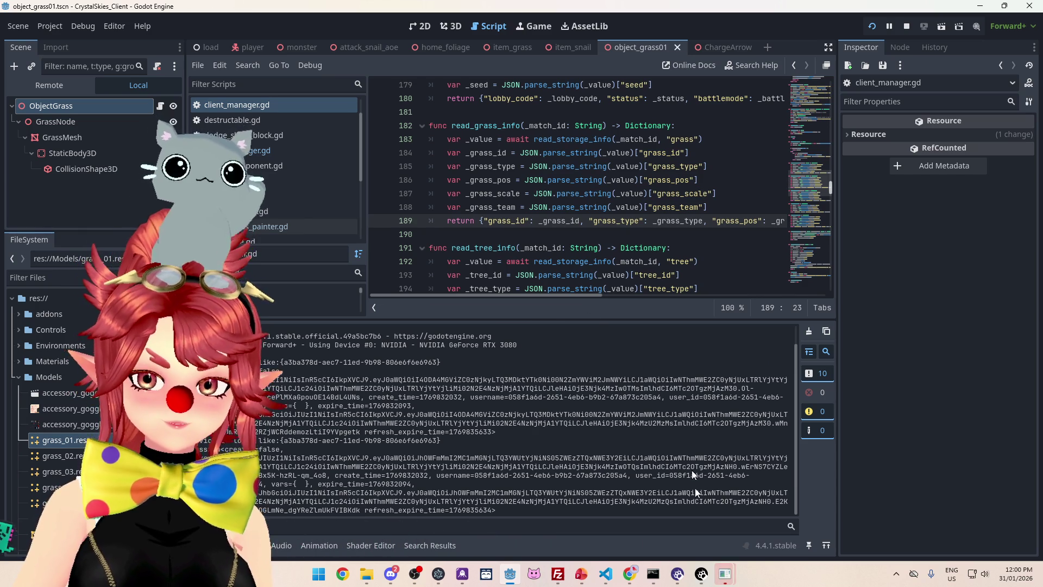
mouse_move(726, 574)
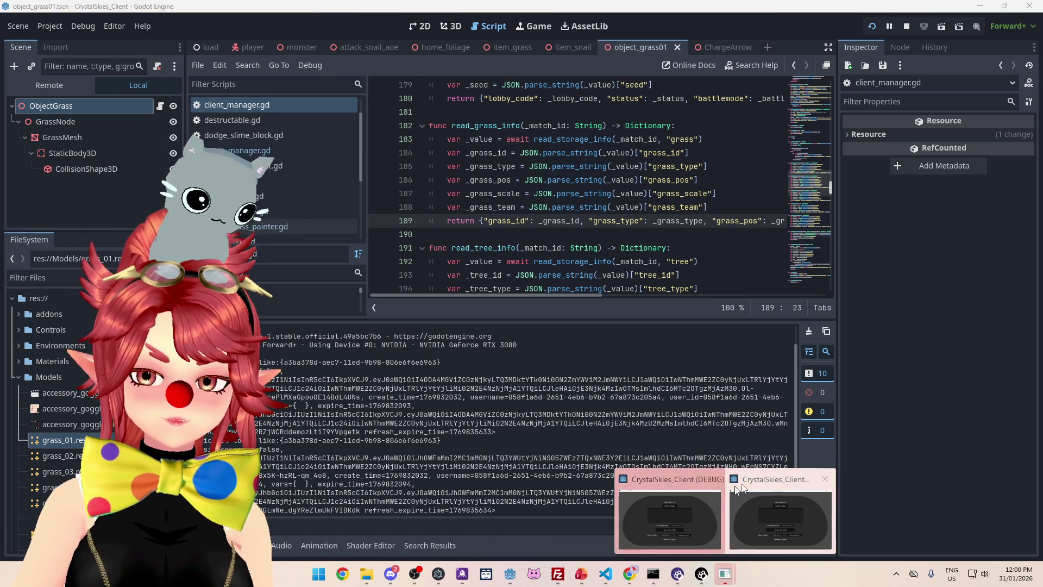
left_click(671, 516)
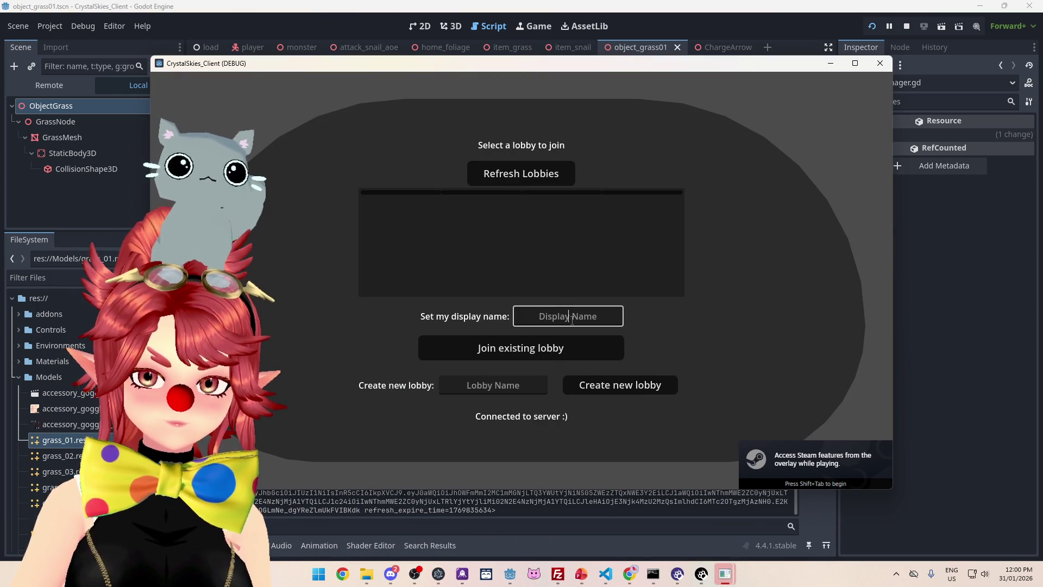
Enter the player's display name, reuse it as the lobby name, and create the new lobby.
type("Phwee")
left_click(538, 385)
type("asdd")
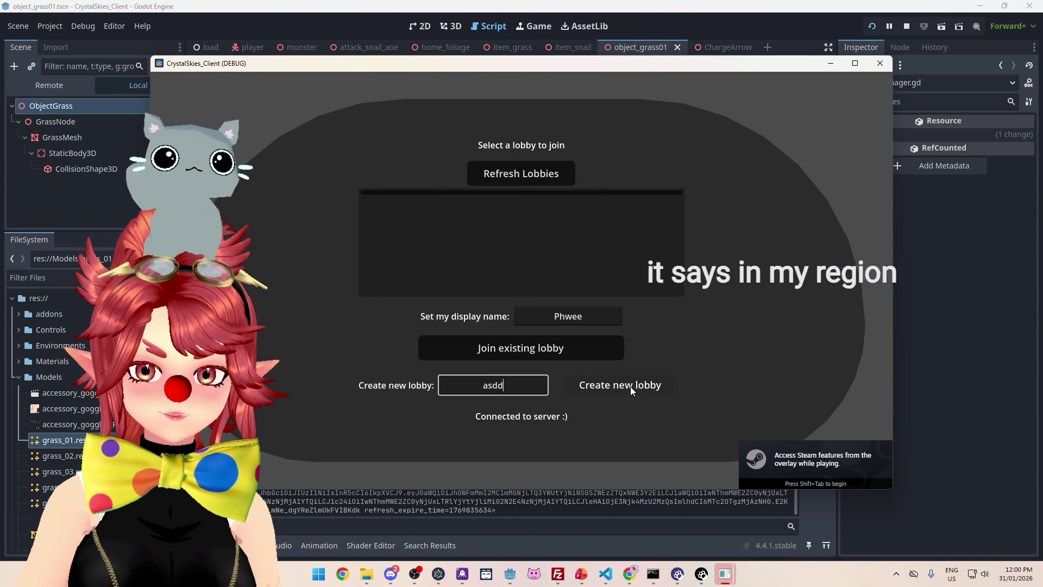
key("ctrl+a")
type("Phwee")
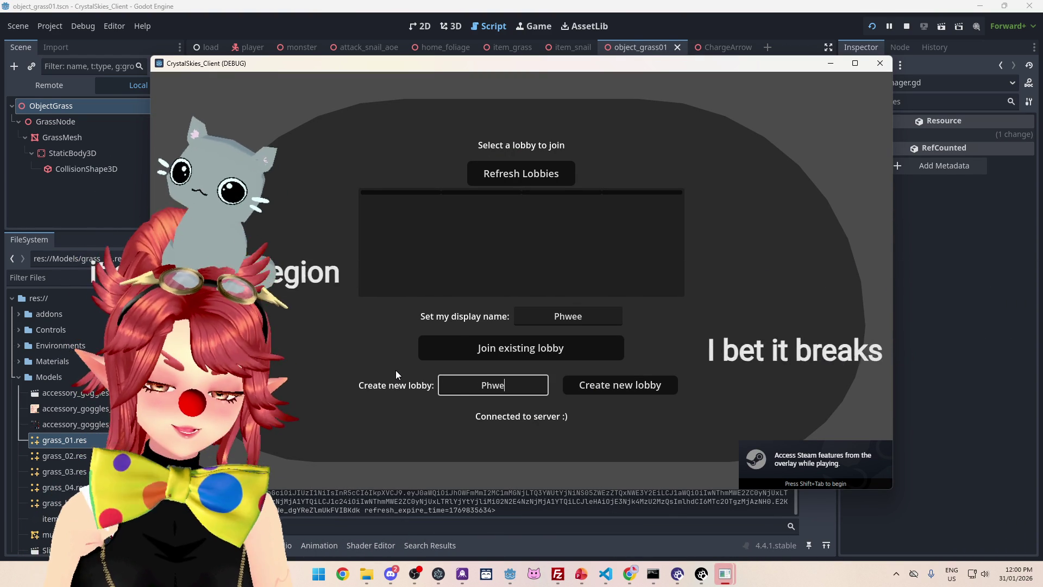
left_click(602, 387)
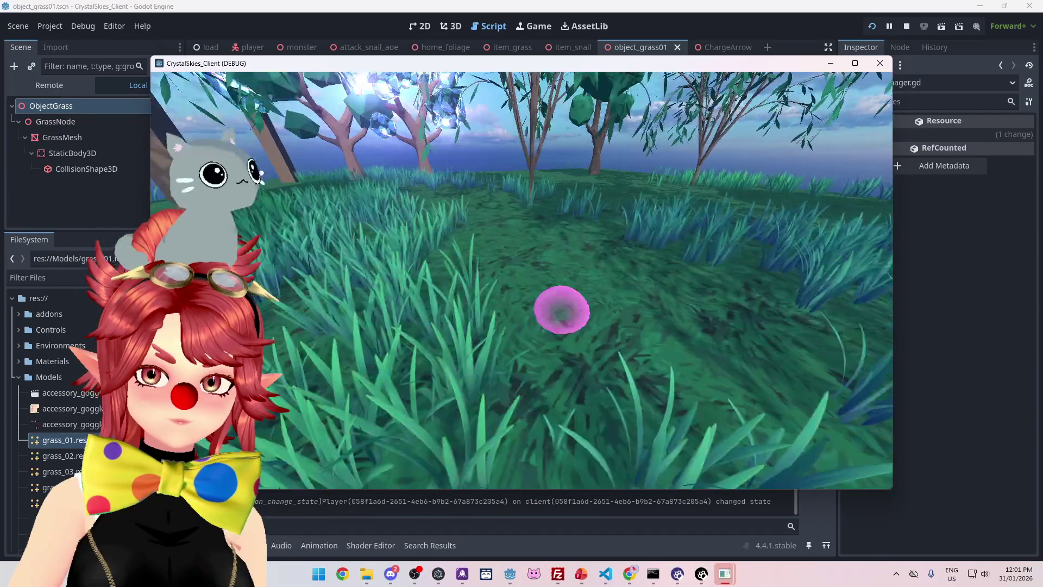
Maximize the game window, then mute and restore the master volume in Audio Settings.
key("Escape")
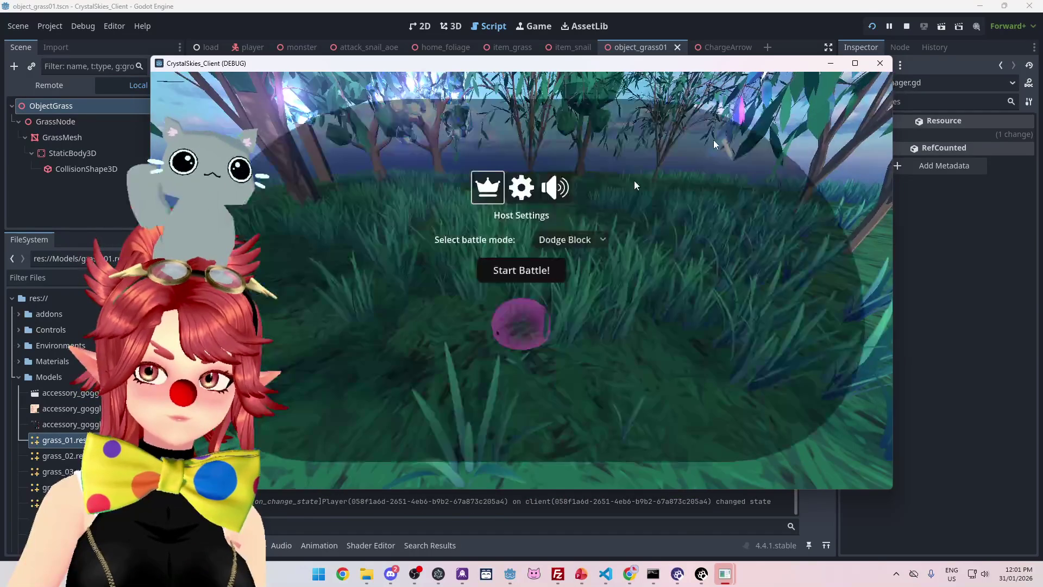
left_click(855, 64)
left_click(547, 202)
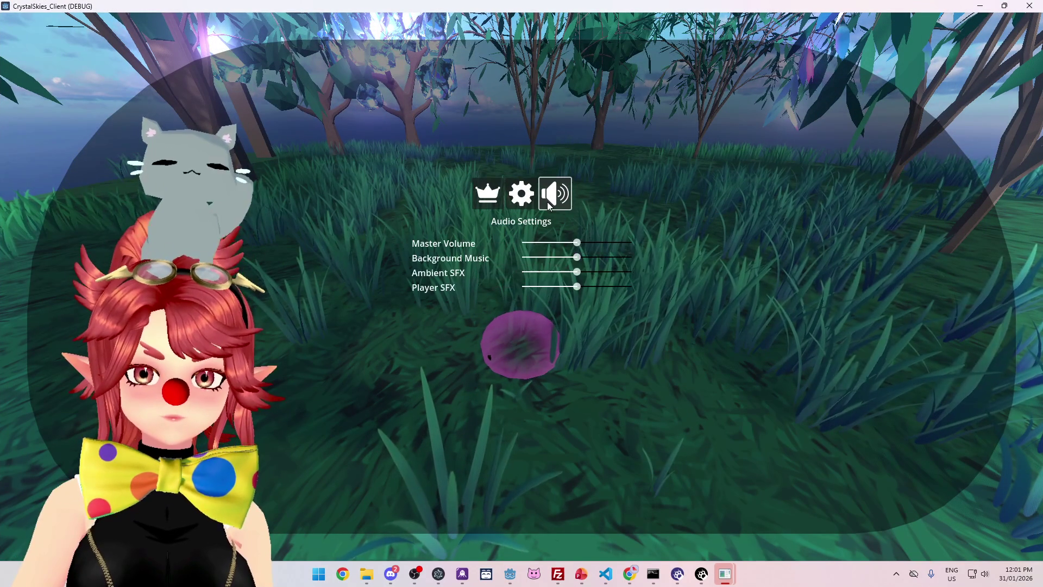
left_click_drag(577, 243, 466, 224)
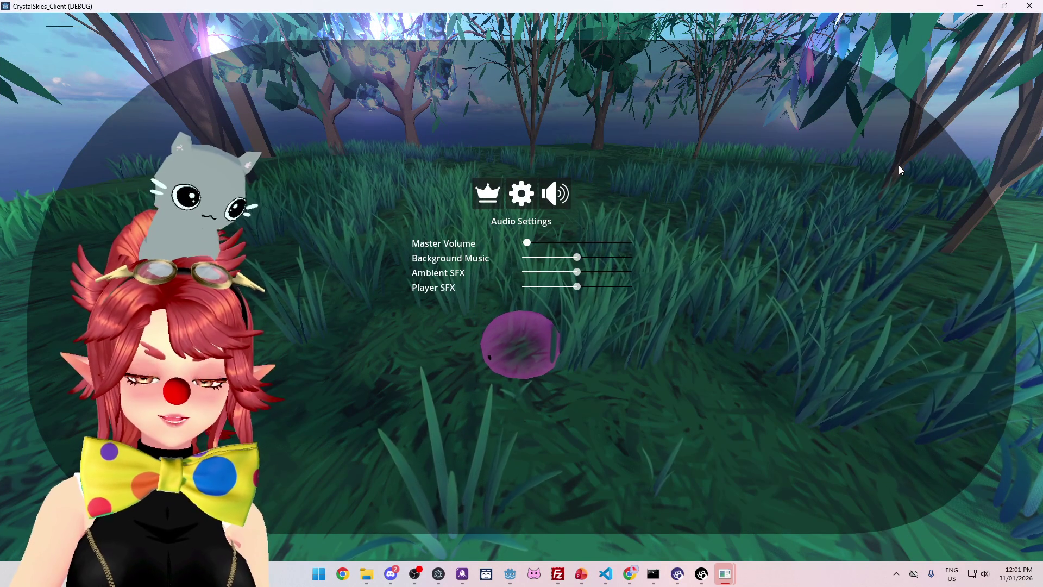
key("Escape")
key("d")
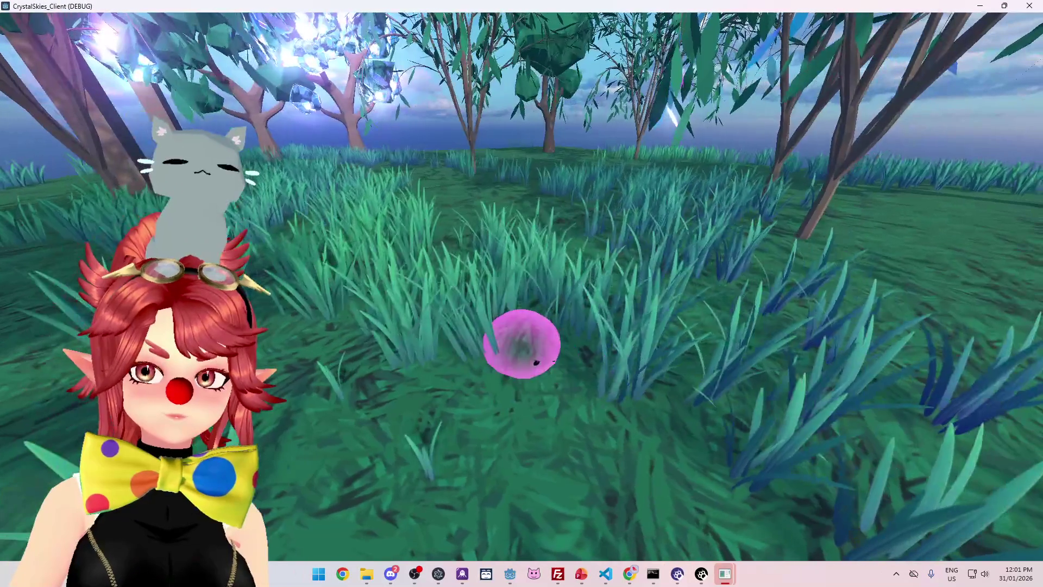
key("Escape")
left_click(556, 194)
left_click_drag(529, 243, 577, 243)
key("Escape")
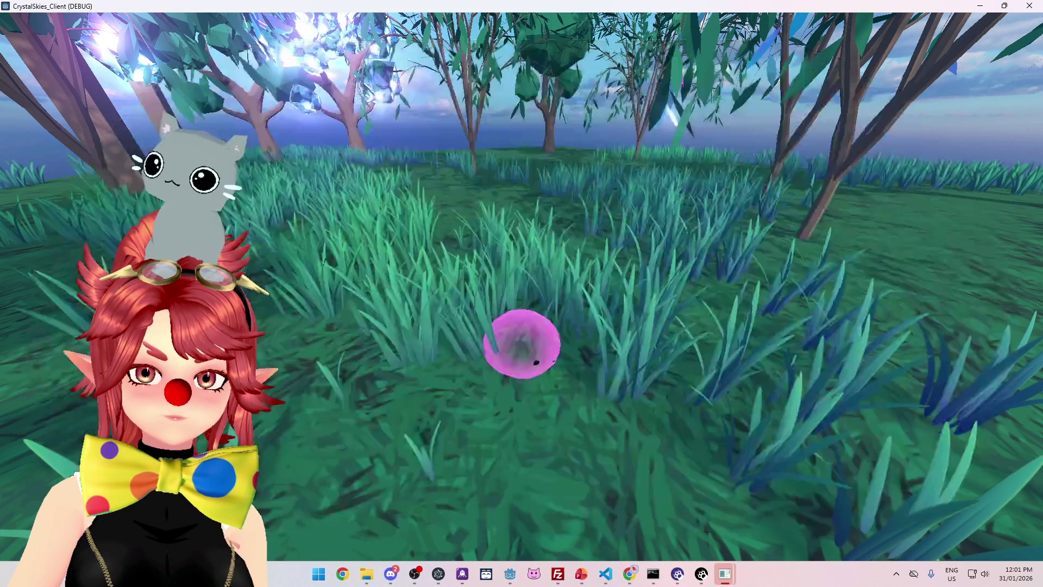
Walk the slime around the meadow and reopen the host settings menu.
key("w")
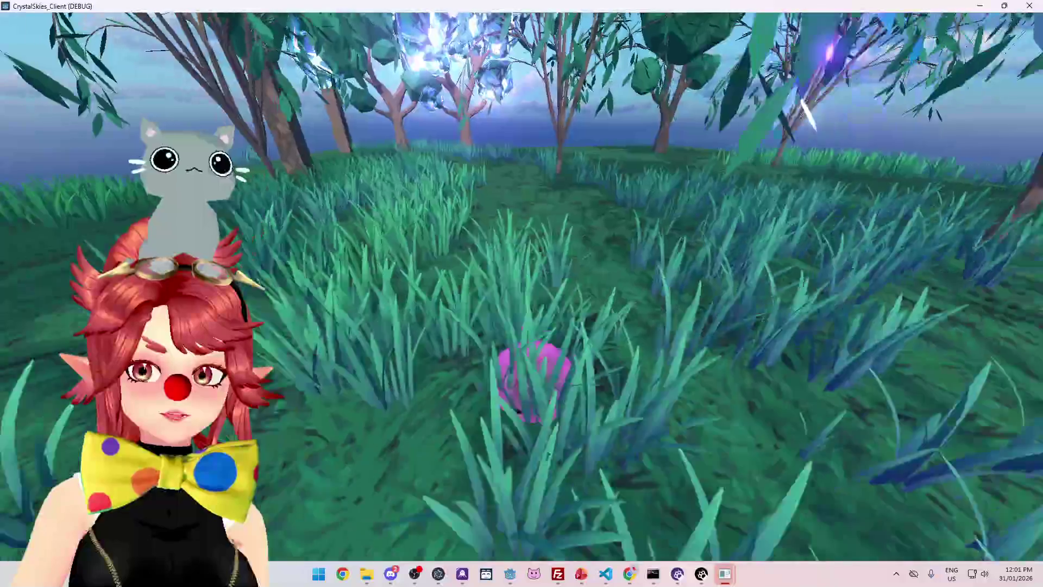
key("w")
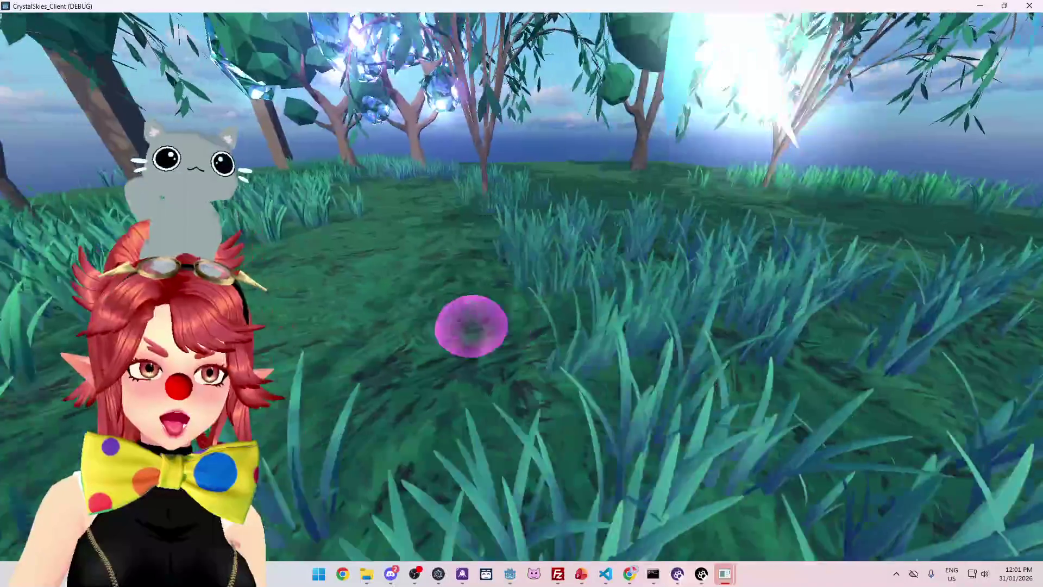
key("w")
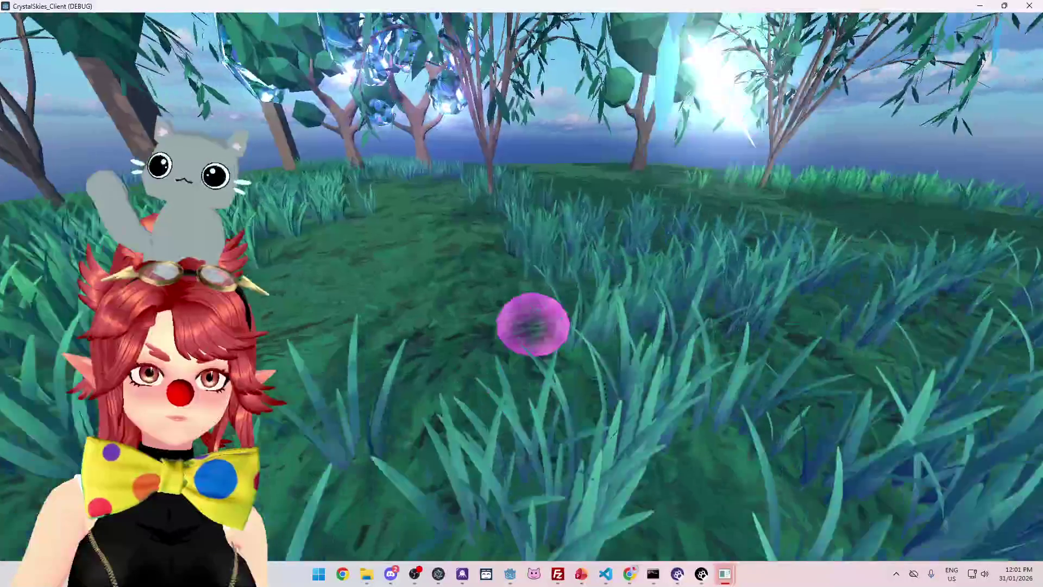
key("w")
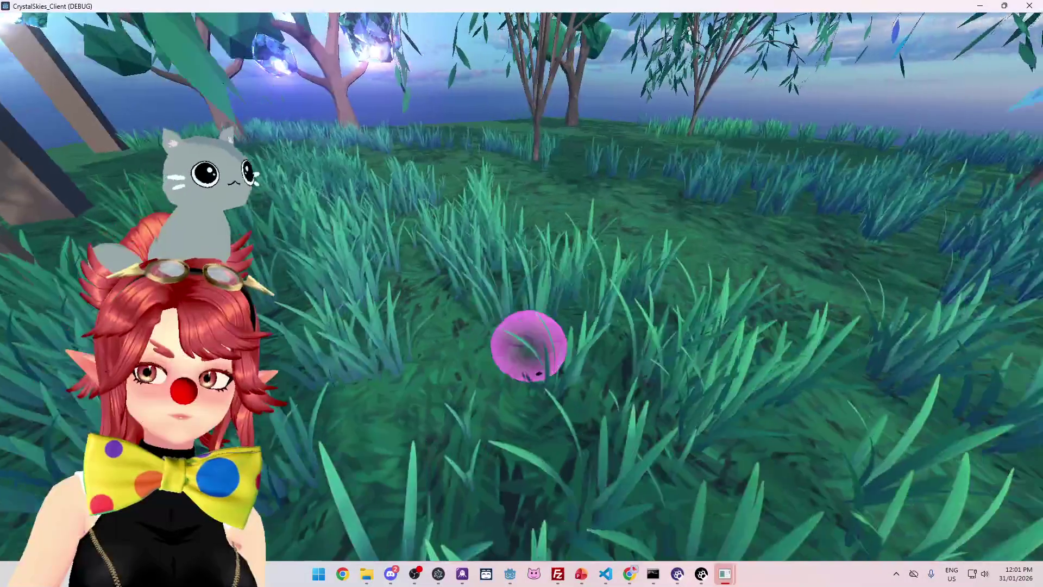
key("w")
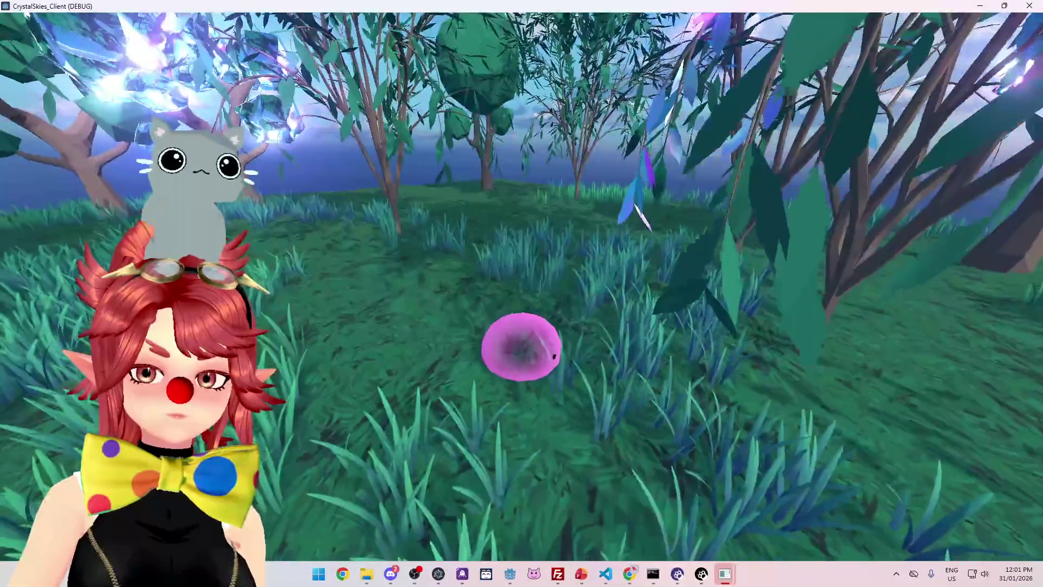
key("w")
key("w")
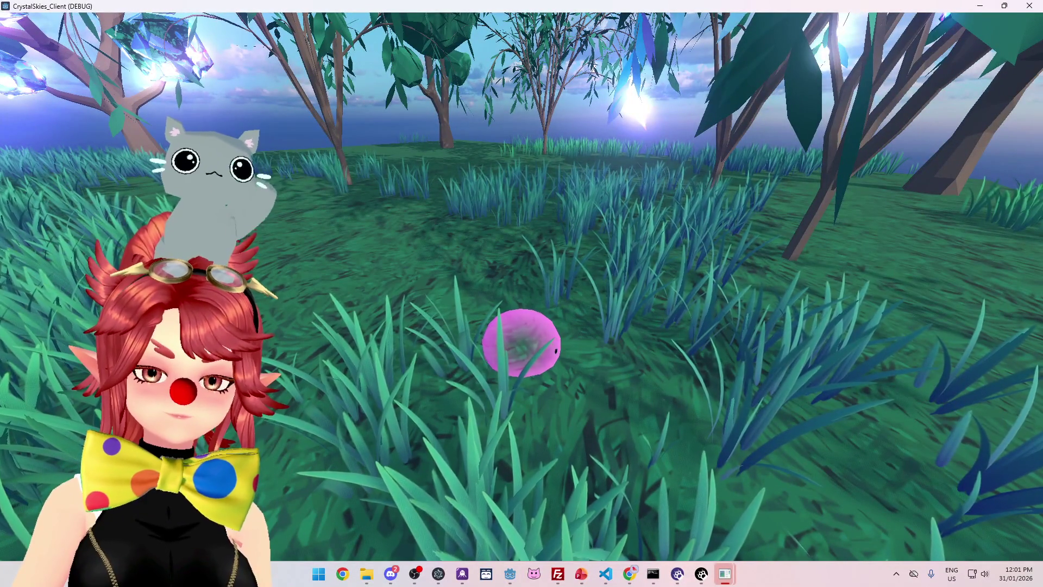
key("Escape")
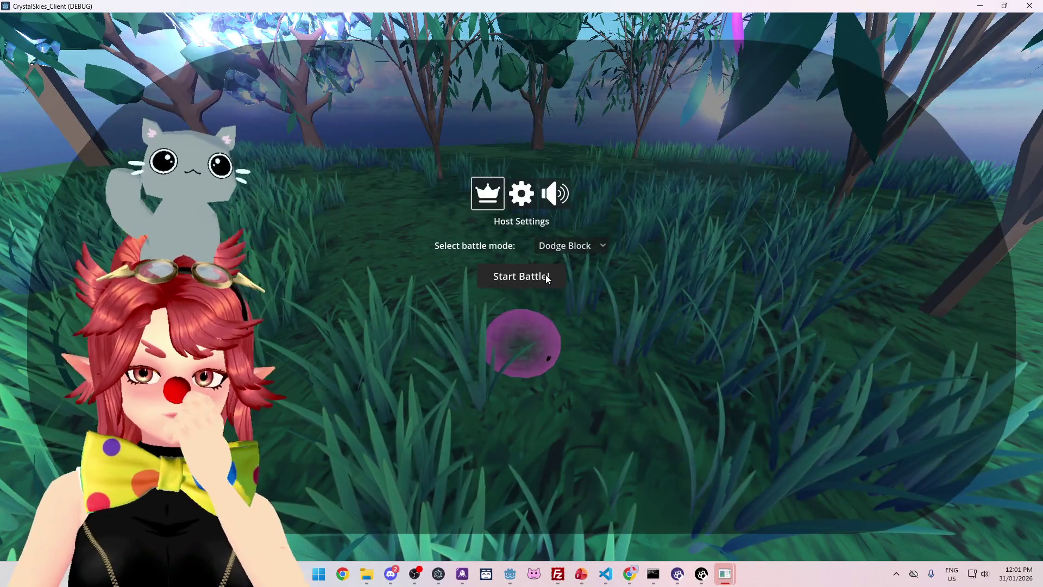
Start the Dodge Block battle and move the slime across the arena toward the other players.
left_click(546, 275)
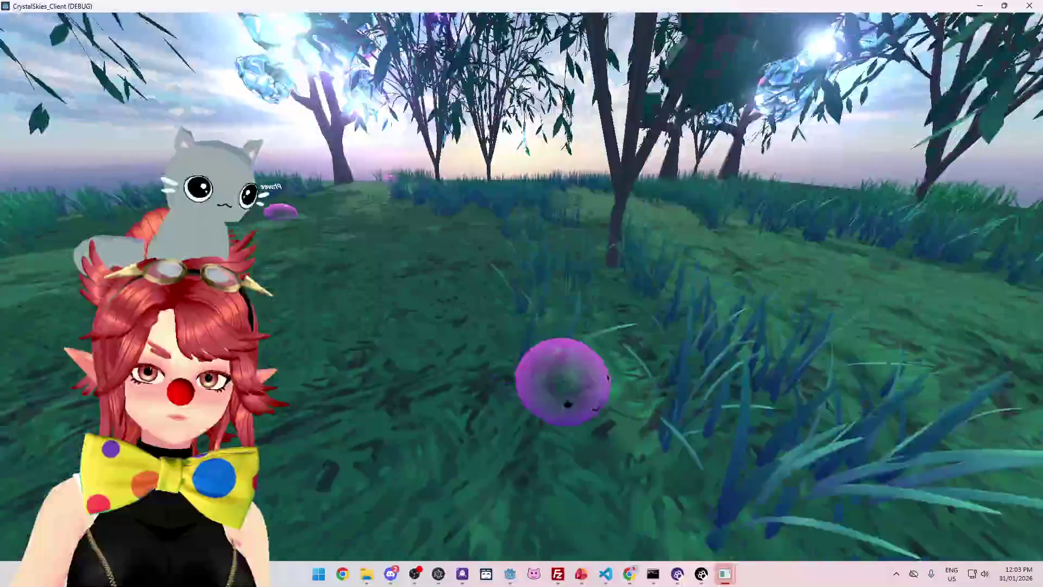
key("w")
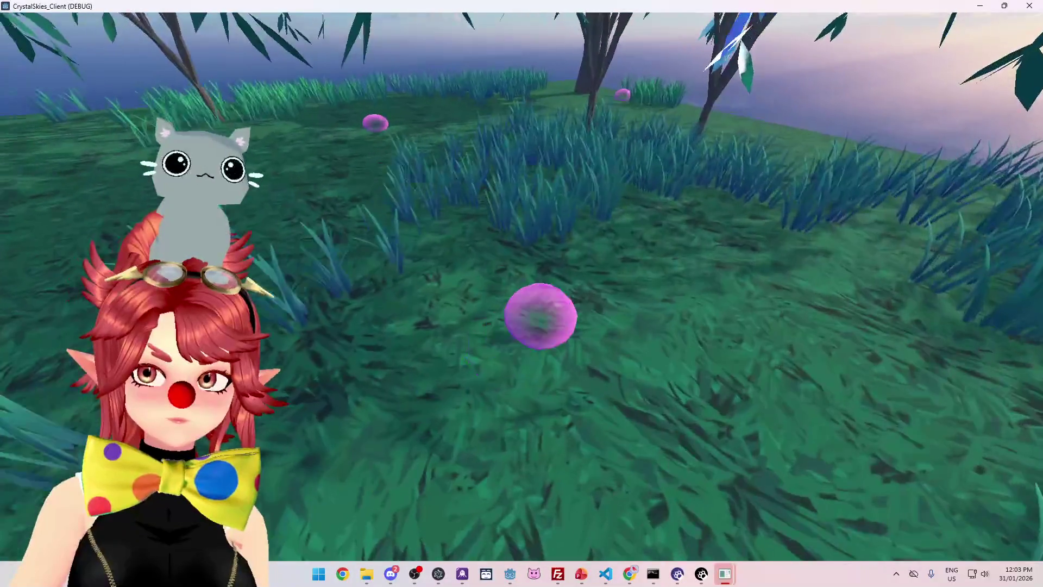
key("w")
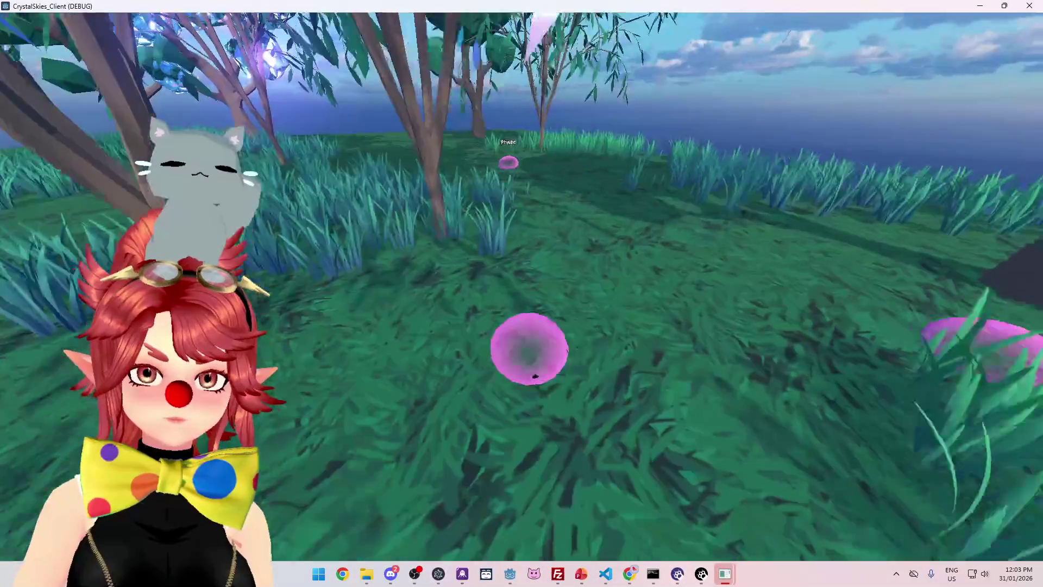
key("w")
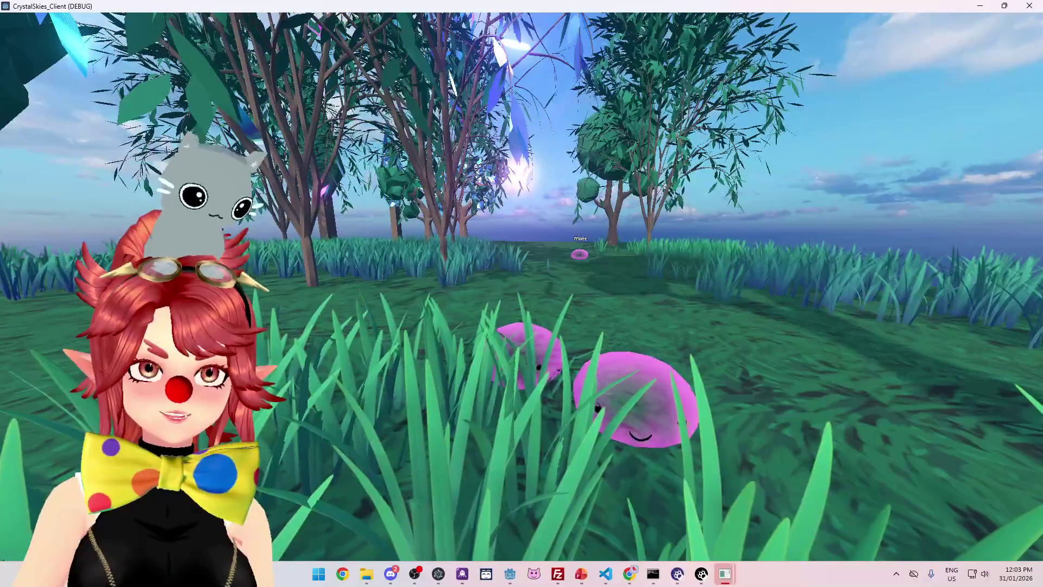
key("w")
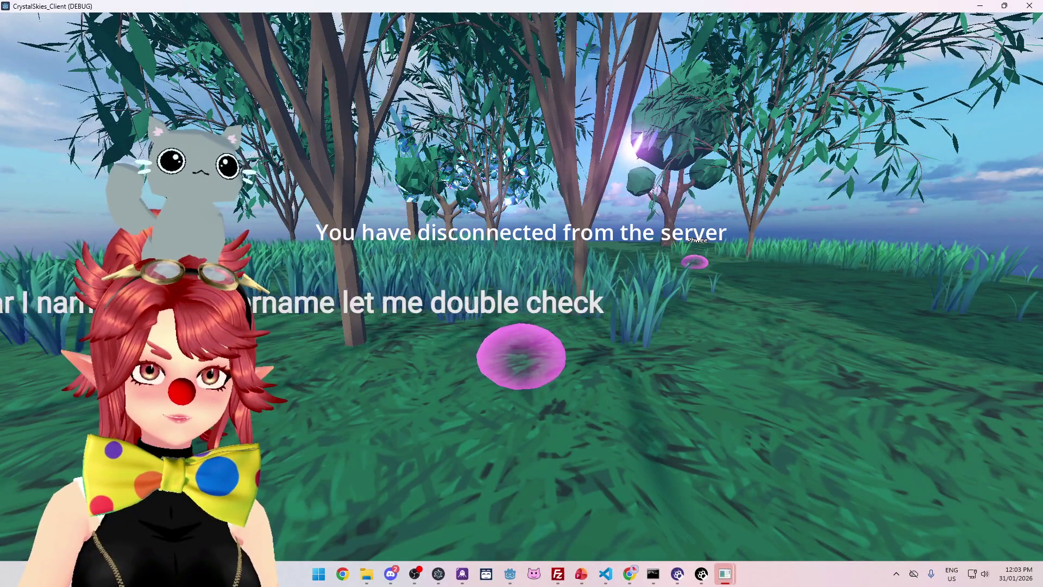
key("w")
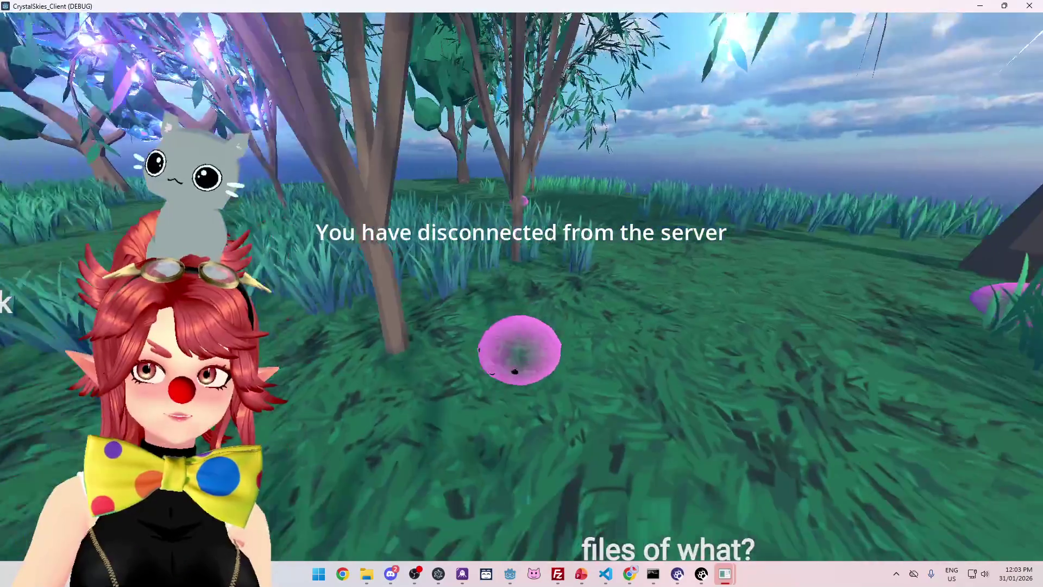
key("w")
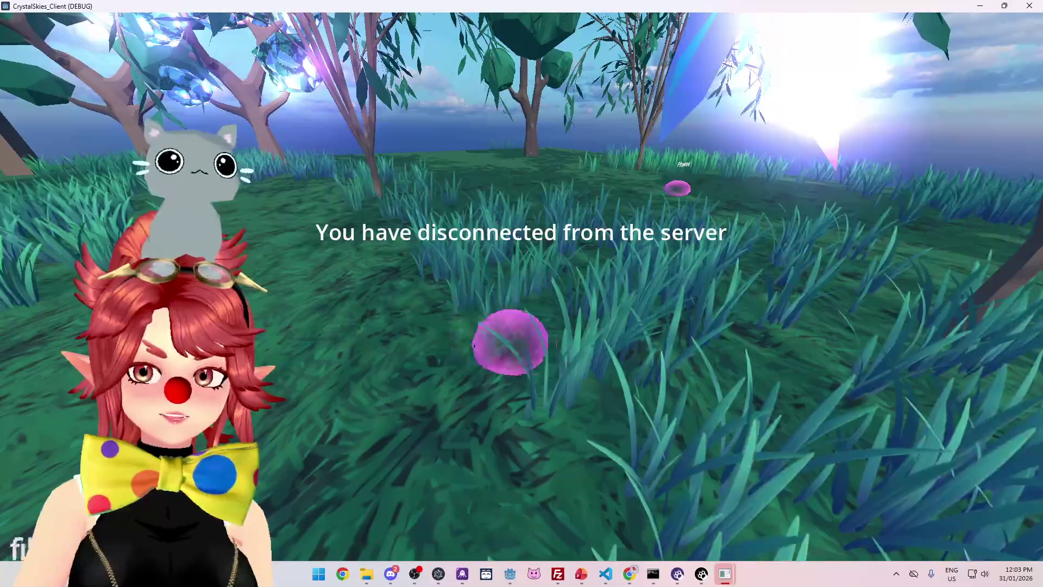
Close the disconnected debug game and switch to the server's web console log.
key("Escape")
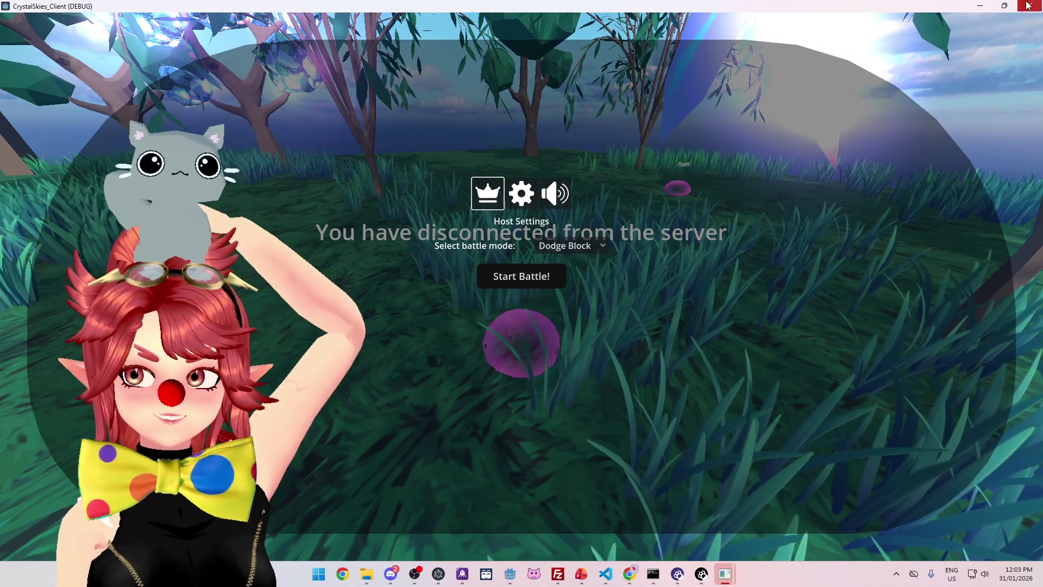
left_click(1030, 5)
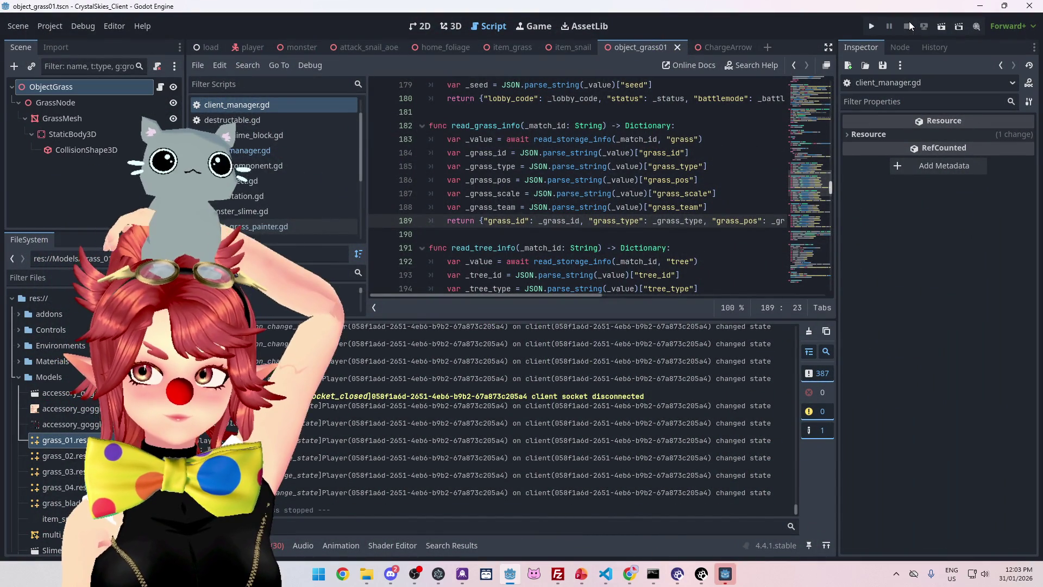
mouse_move(630, 574)
left_click(701, 521)
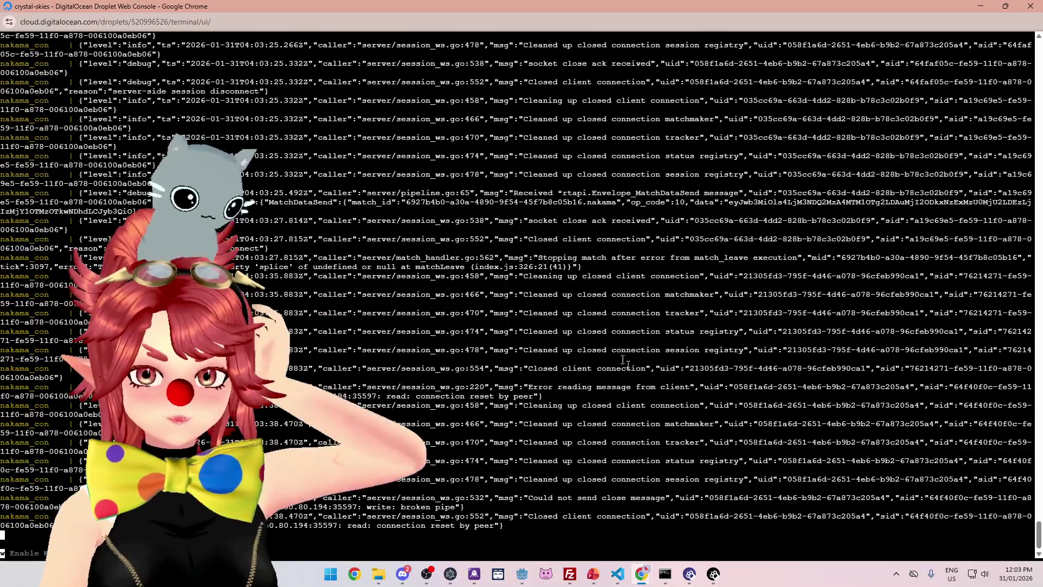
Highlight the 'splice' of undefined error at matchLeave in the Nakama server log.
left_click_drag(637, 363, 587, 305)
scroll(784, 308, "up", 2)
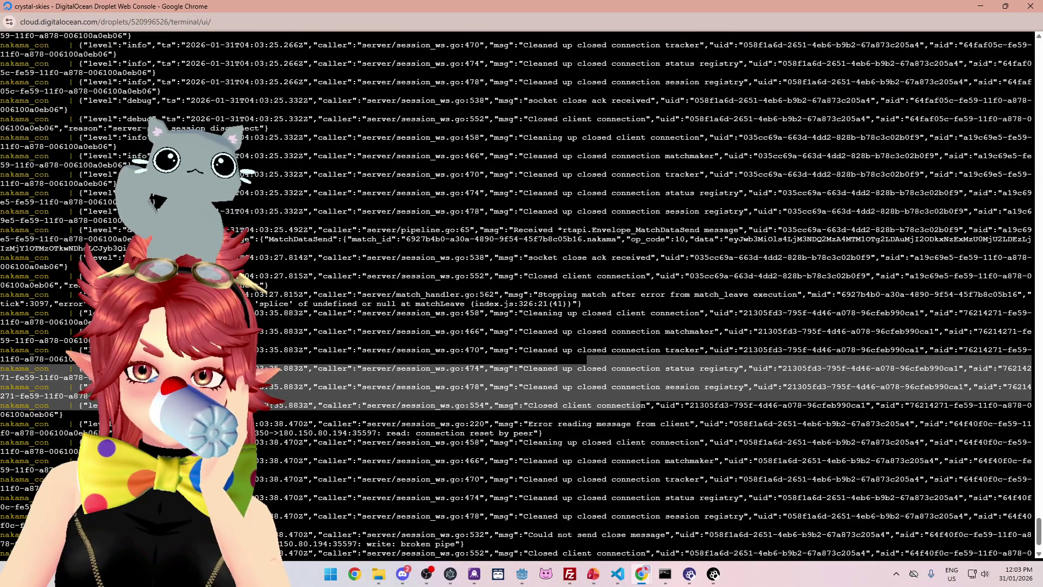
double_click(746, 295)
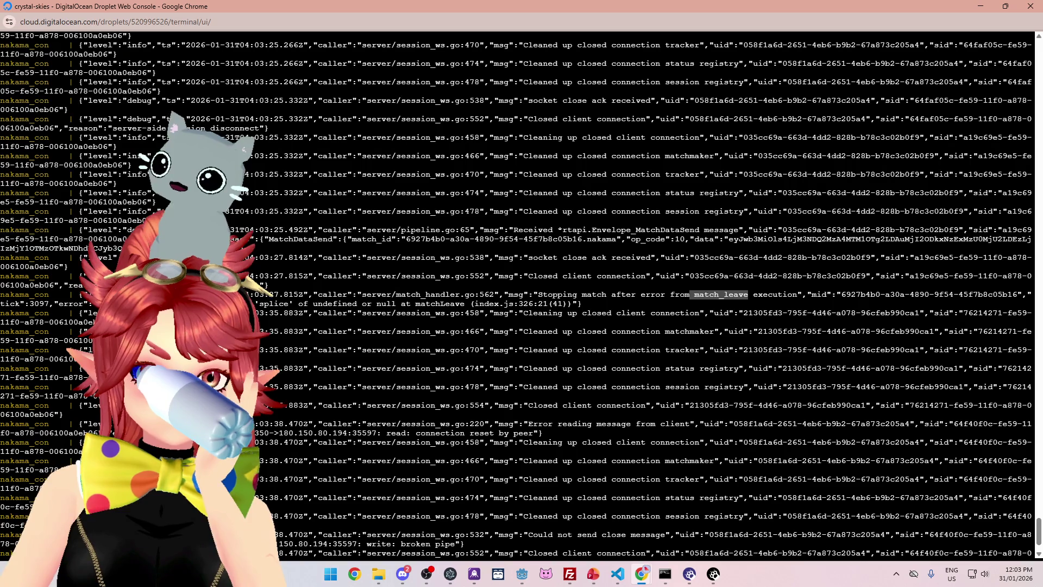
left_click(710, 304)
left_click_drag(332, 303, 478, 304)
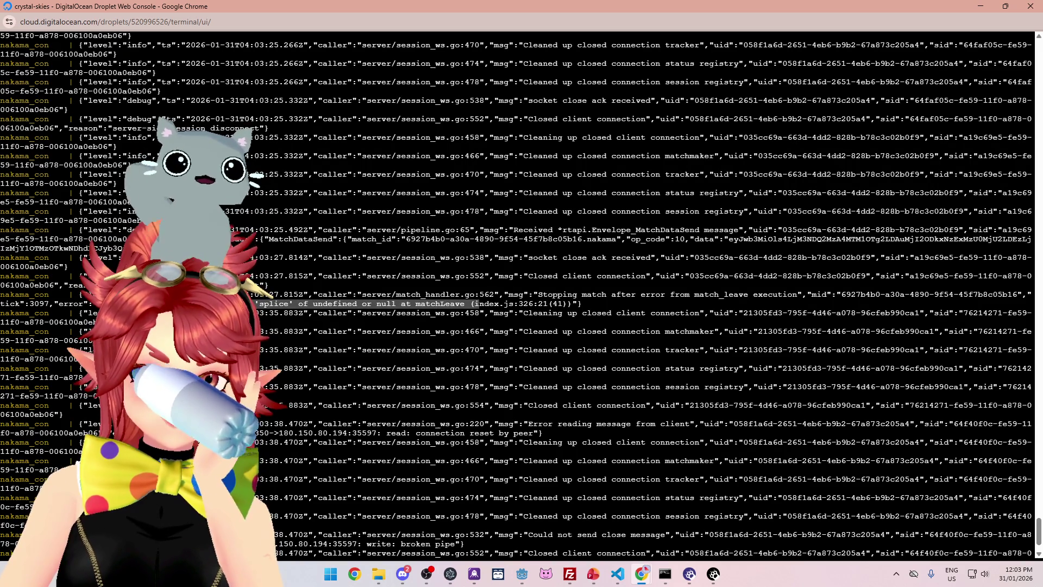
left_click(618, 574)
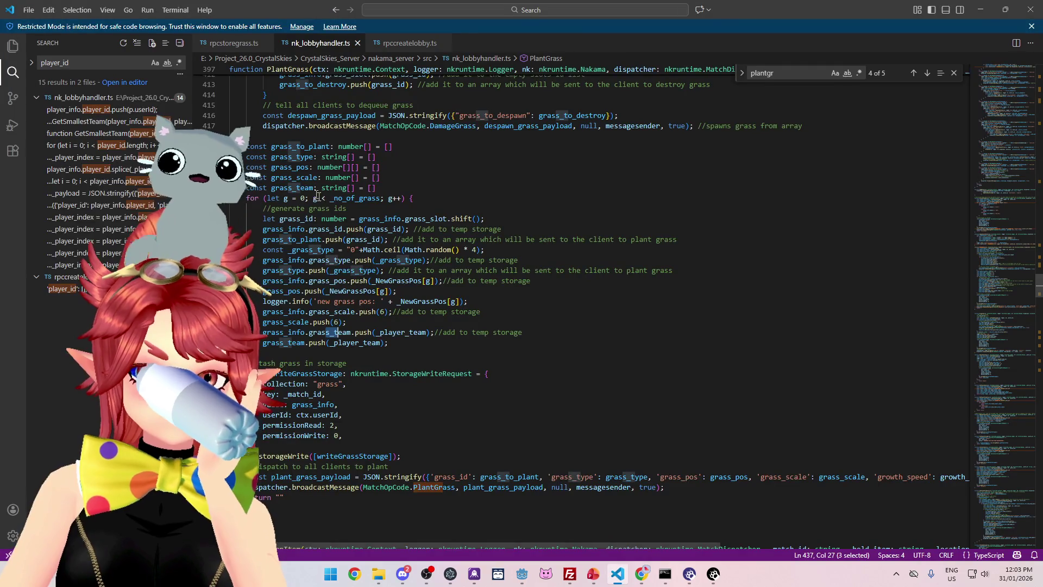
Search nk_lobbyhandler.ts for 'matchleave' to jump to the function.
scroll(388, 207, "up", 7)
left_click(791, 215)
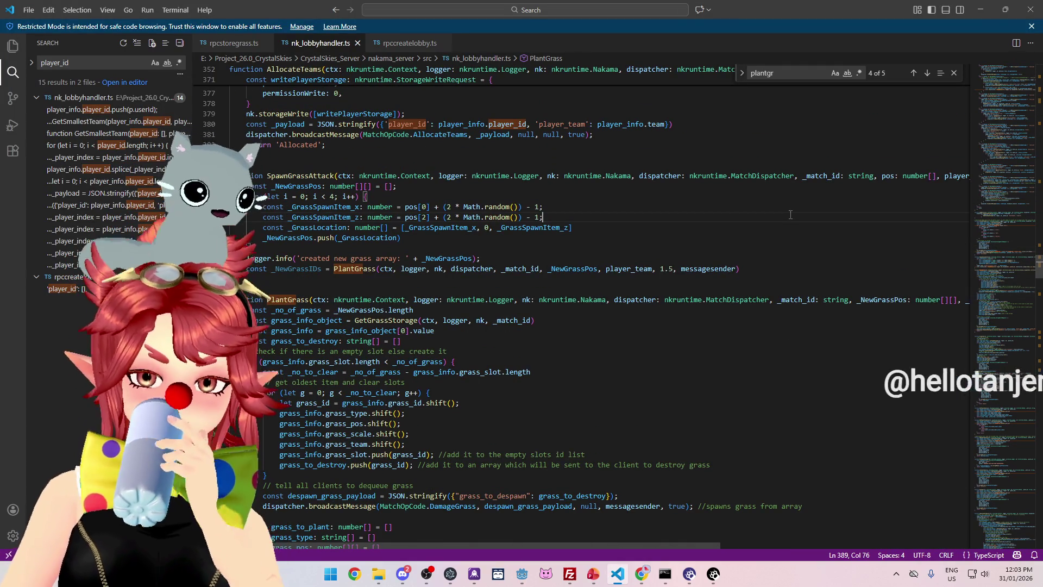
key("ctrl+f")
type("matchleave")
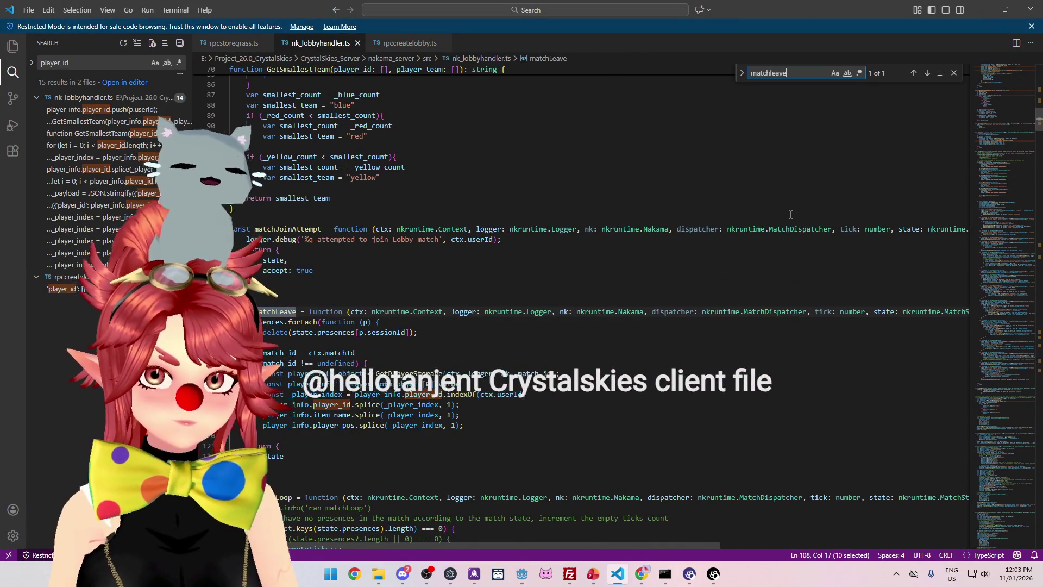
Inspect the player_info player_id, item_name and player_pos splice calls on lines 117-119.
scroll(791, 215, "down", 2)
left_click(363, 361)
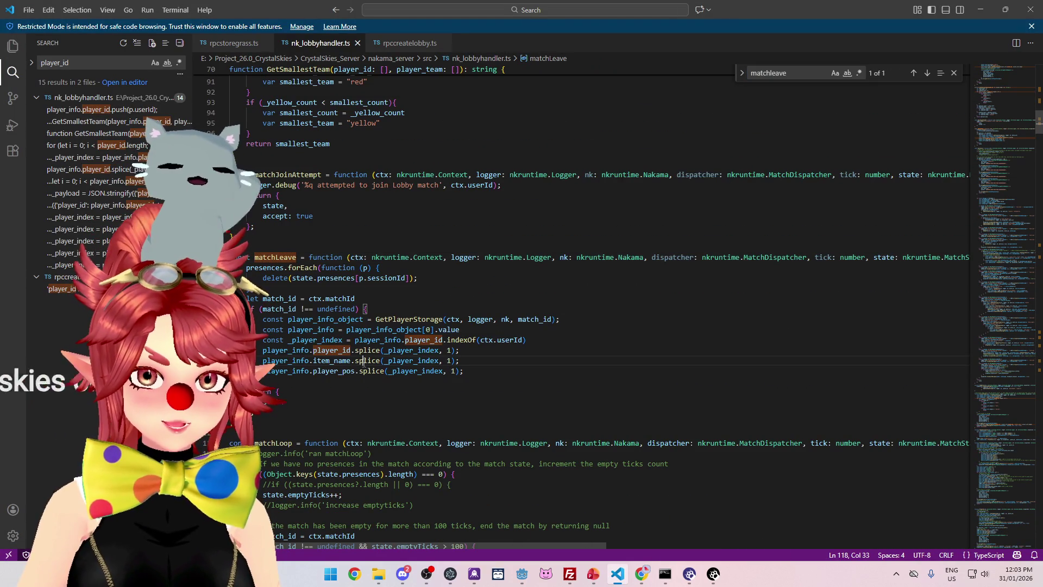
left_click(367, 350)
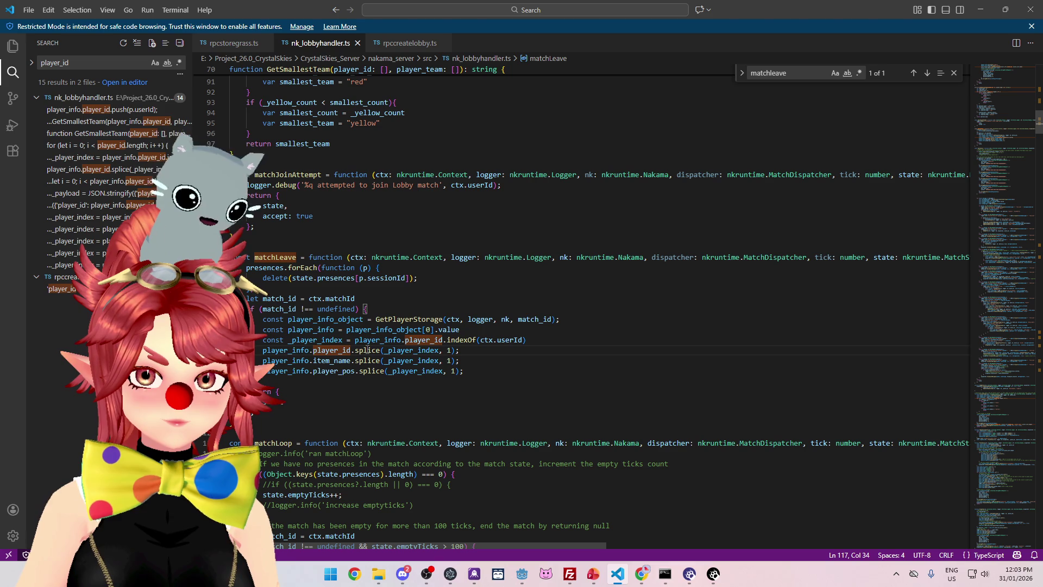
left_click(342, 371)
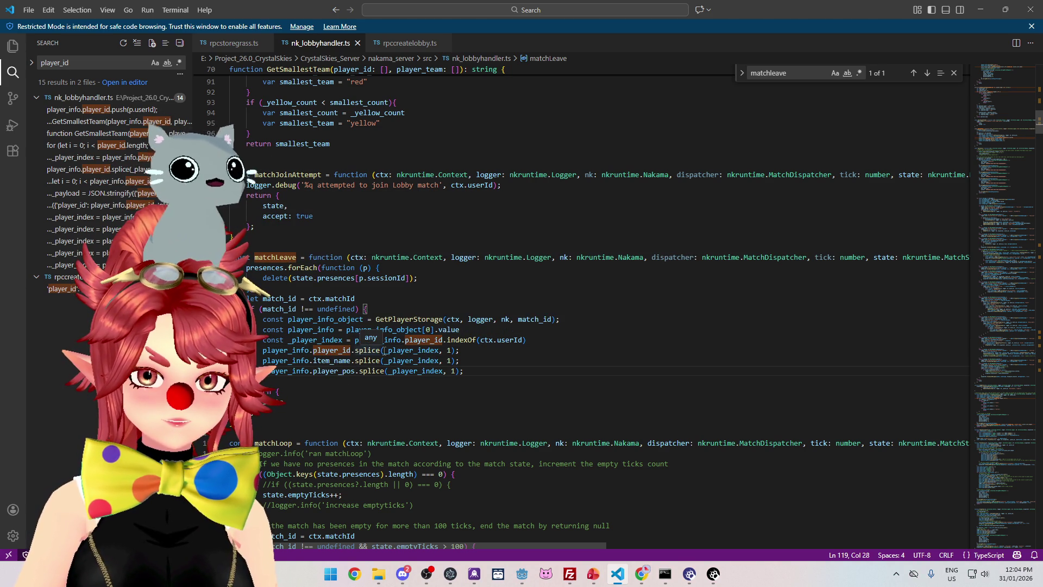
left_click(325, 360)
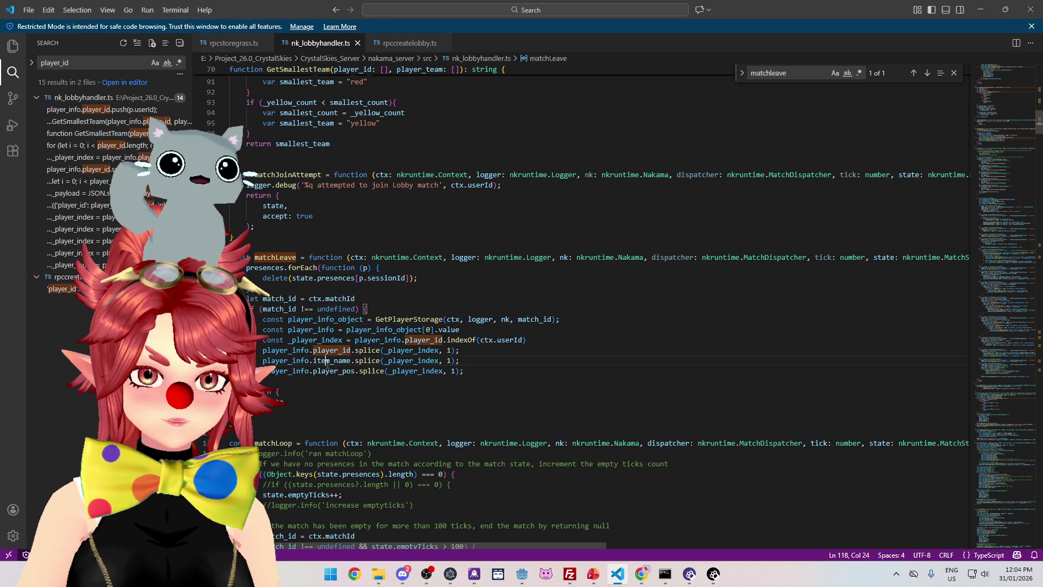
left_click(525, 354)
scroll(424, 331, "down", 1)
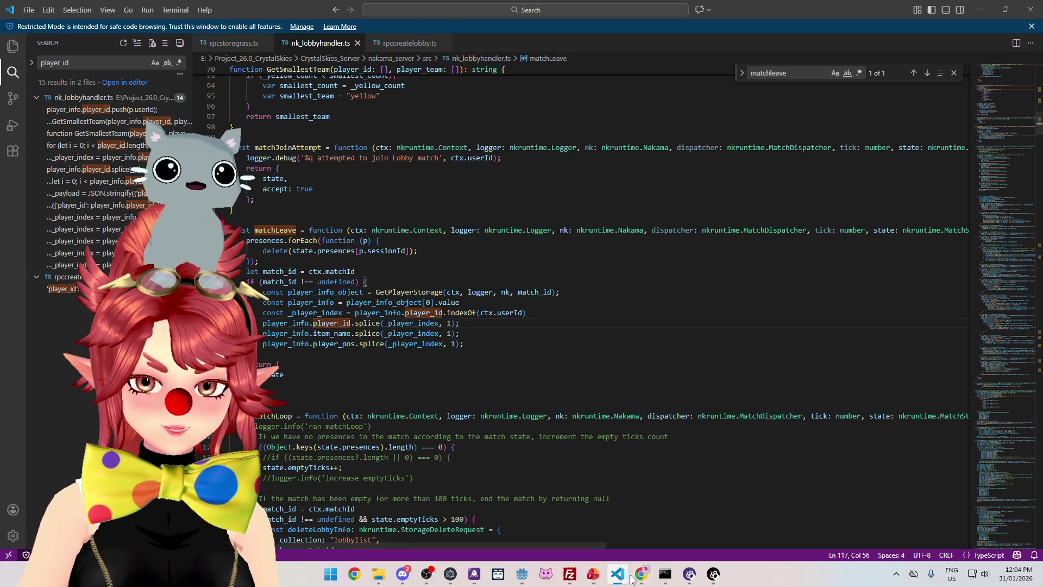
mouse_move(642, 574)
left_click(585, 511)
left_click(45, 200)
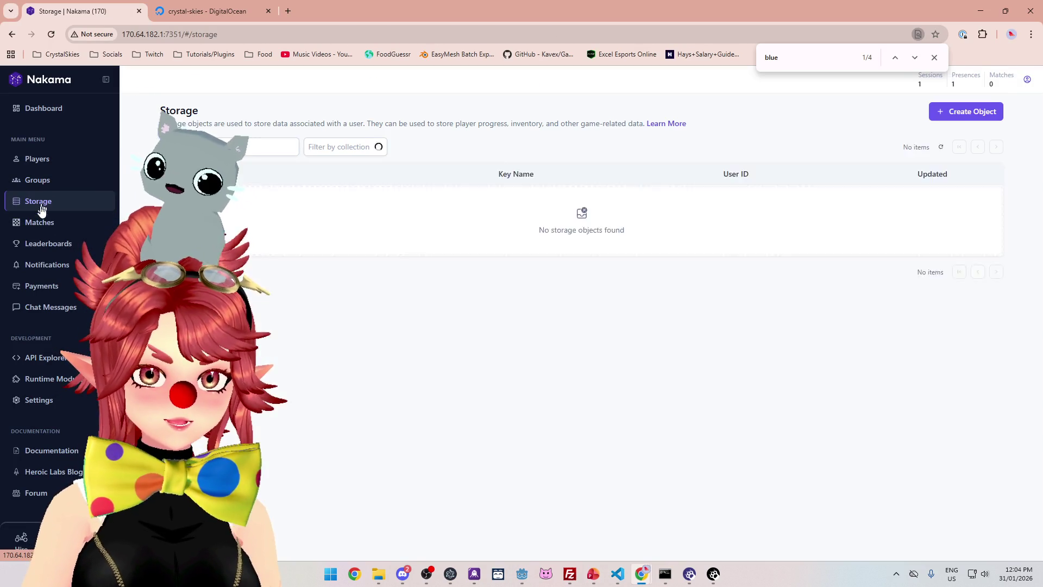
left_click(333, 409)
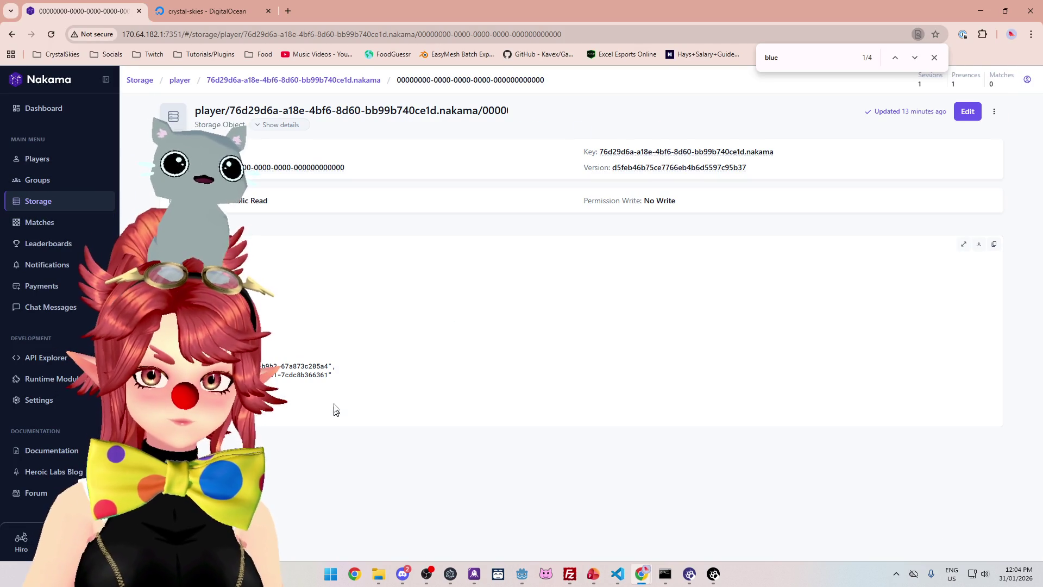
key("alt+Tab")
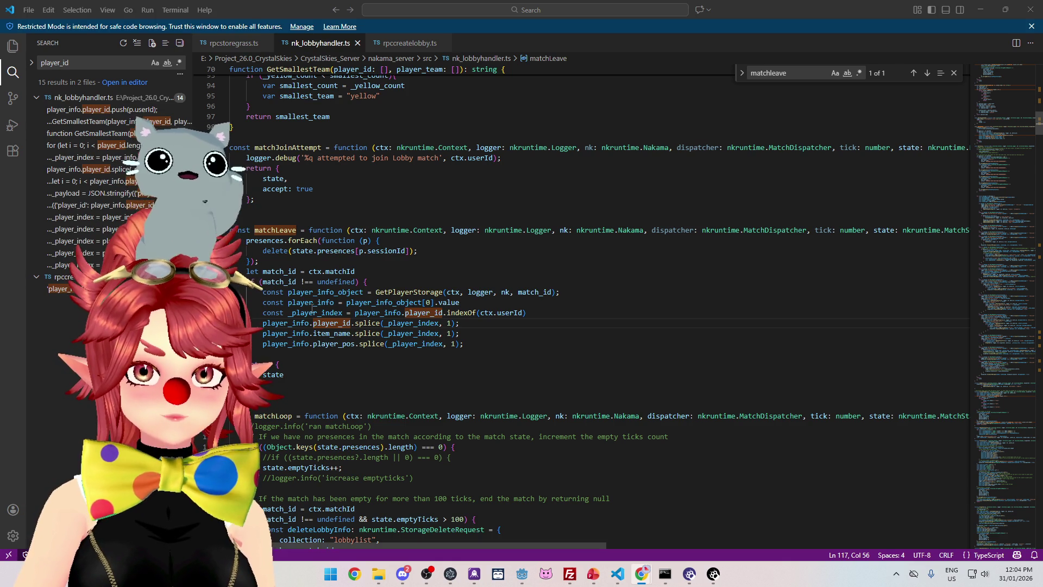
Search the project for item_name, then for player_info.item_name from line 118.
left_click(315, 334)
double_click(324, 334)
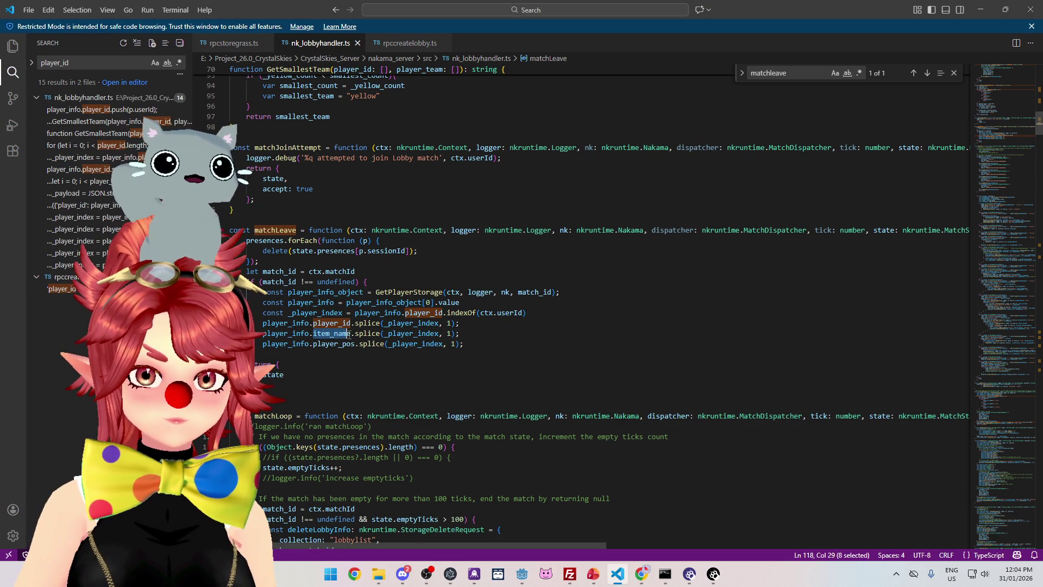
key("ctrl+shift+f")
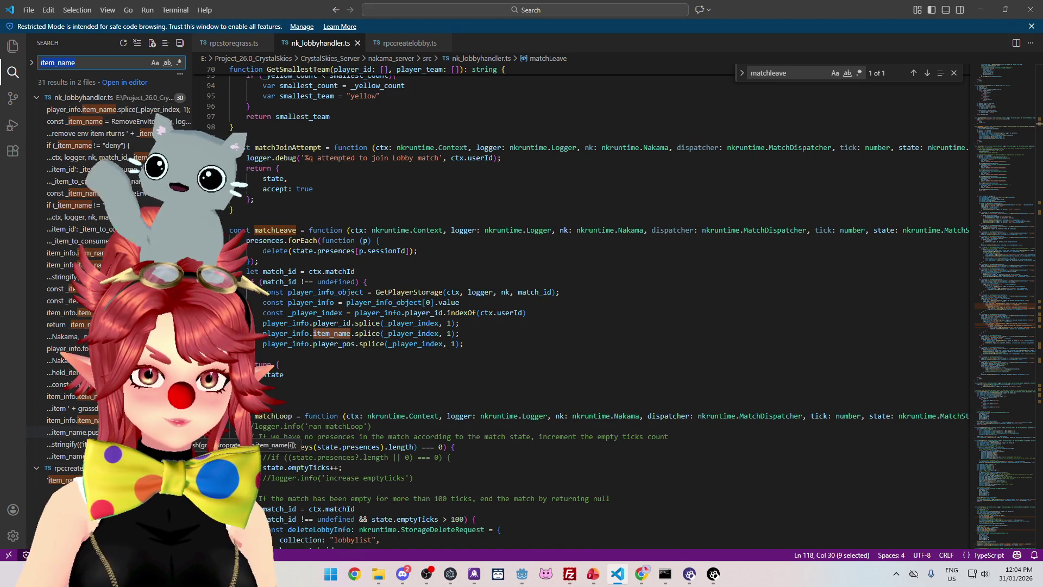
mouse_move(259, 335)
left_mouse_down()
mouse_move(403, 344)
mouse_move(351, 334)
left_mouse_up()
key("ctrl+shift+f")
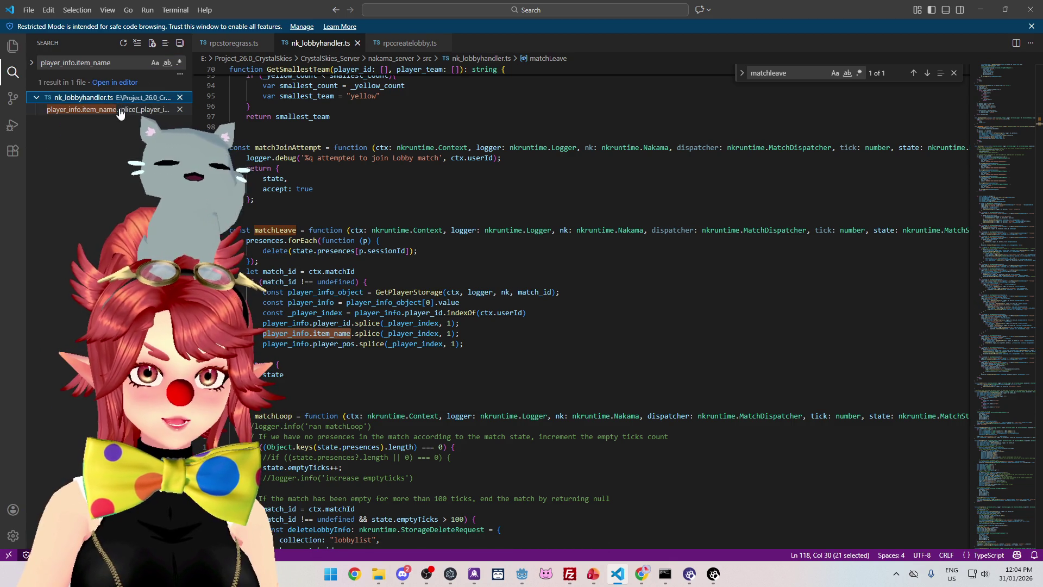
left_click(359, 343)
double_click(332, 333)
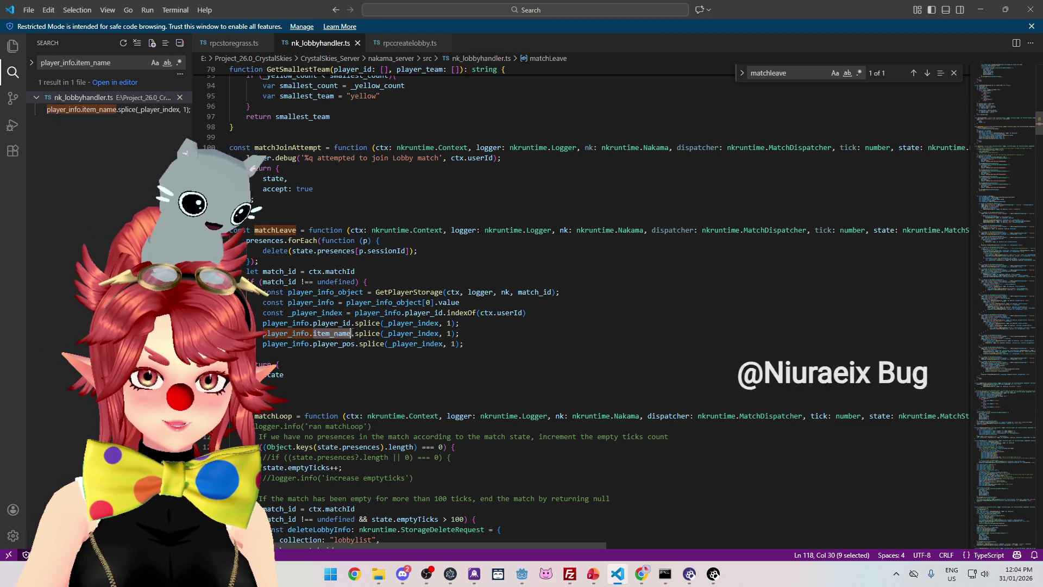
Rename item_name to held_item on line 118 and duplicate the player_pos splice line.
type("held_item")
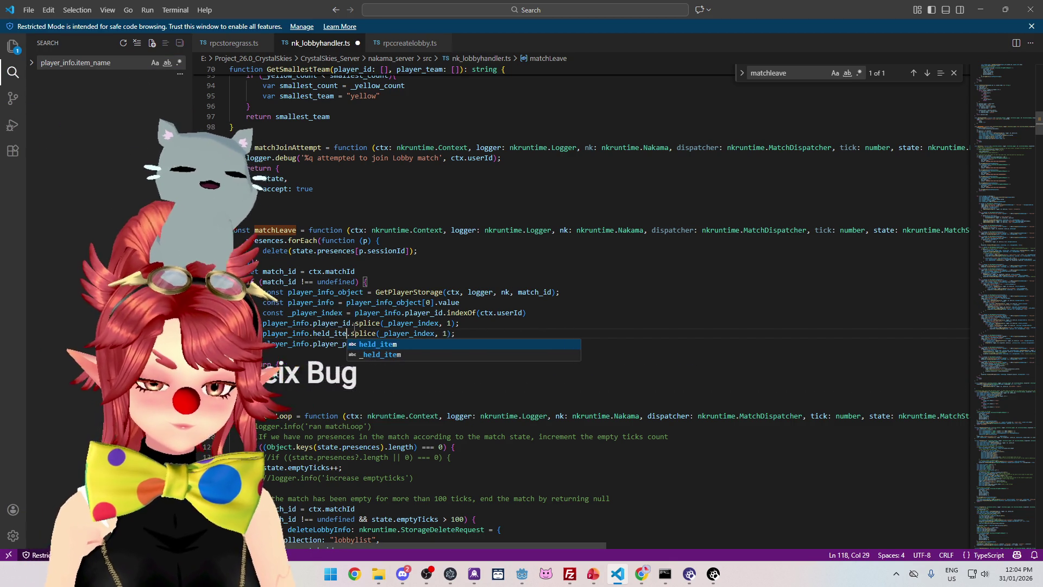
left_click(392, 323)
left_click(463, 335)
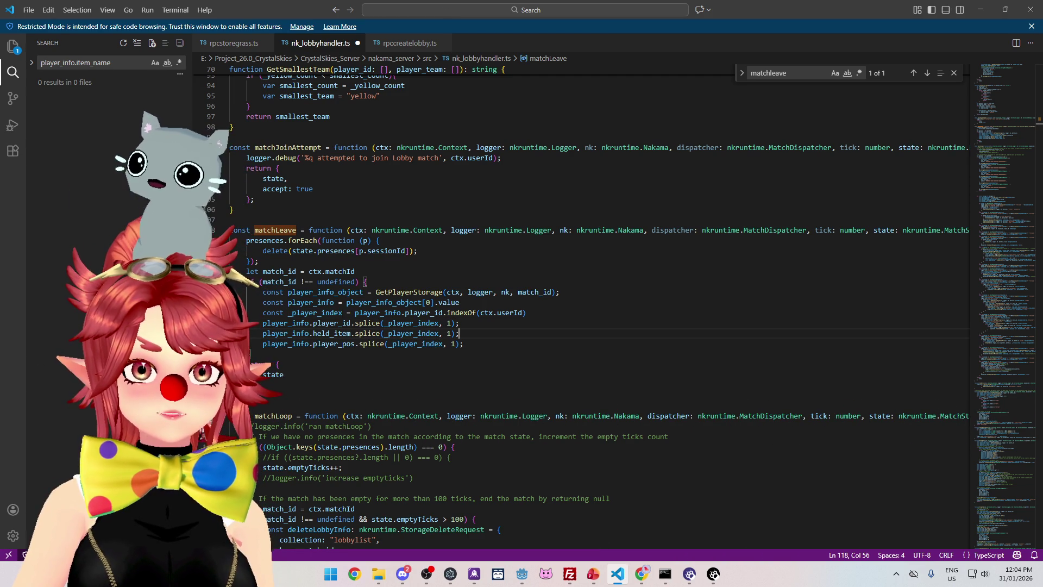
mouse_move(465, 344)
left_mouse_down()
mouse_move(303, 326)
mouse_move(263, 344)
left_mouse_up()
left_click(481, 344)
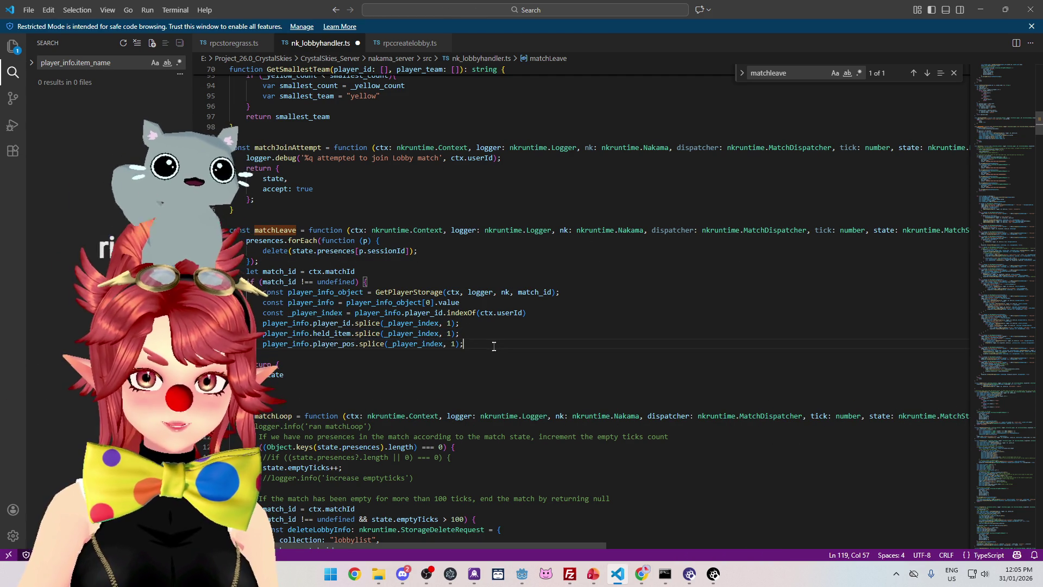
key("Return")
type("player_info.player_pos.splice(_player_index, 1);         player_info.player_pos.splice(_player_index, 1);")
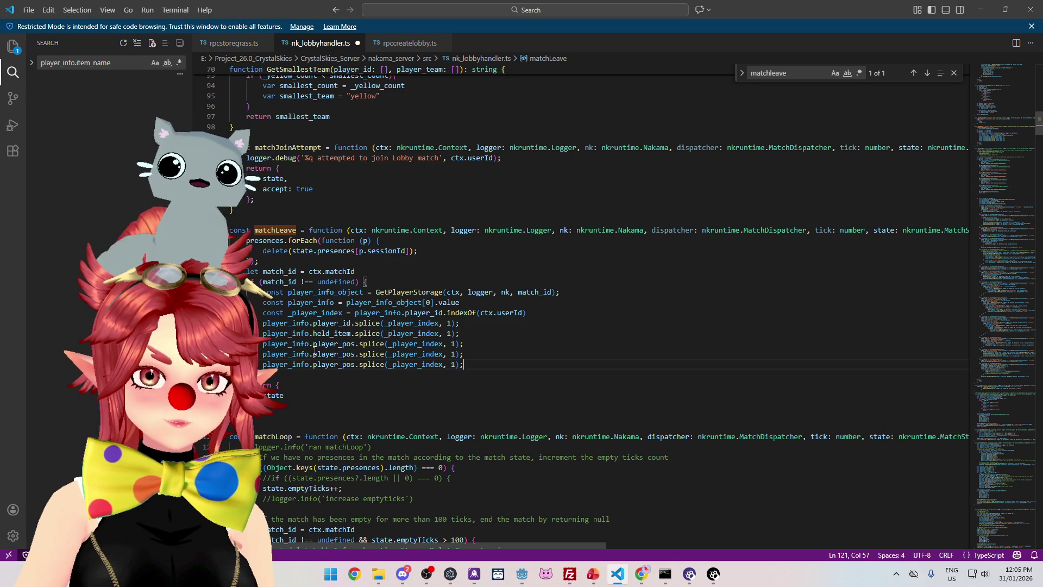
Change the duplicated lines to player_info.team.splice and player_info.form.splice.
left_click_drag(314, 354, 355, 354)
type("team")
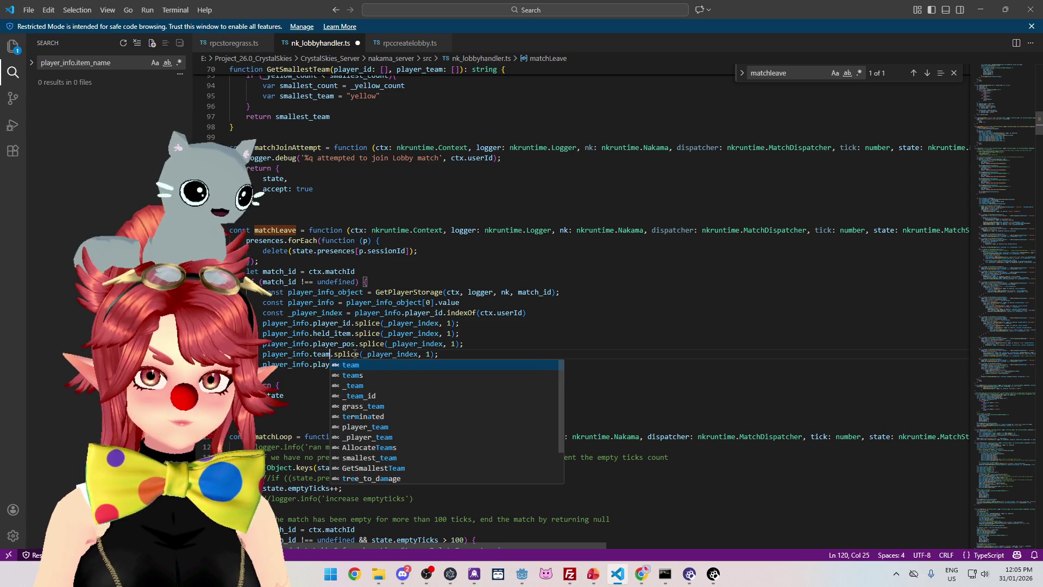
left_click_drag(314, 364, 357, 364)
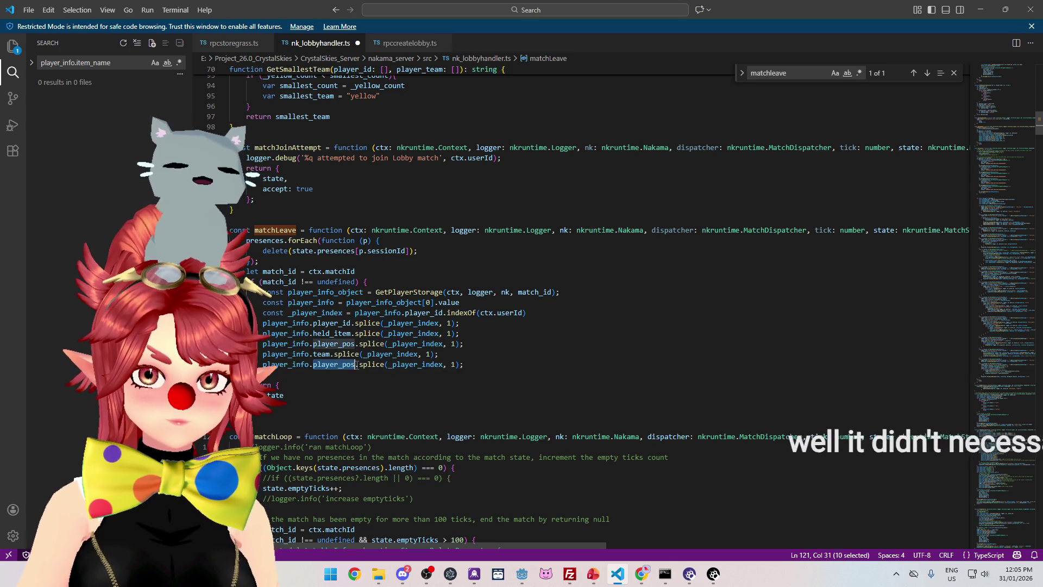
type("form")
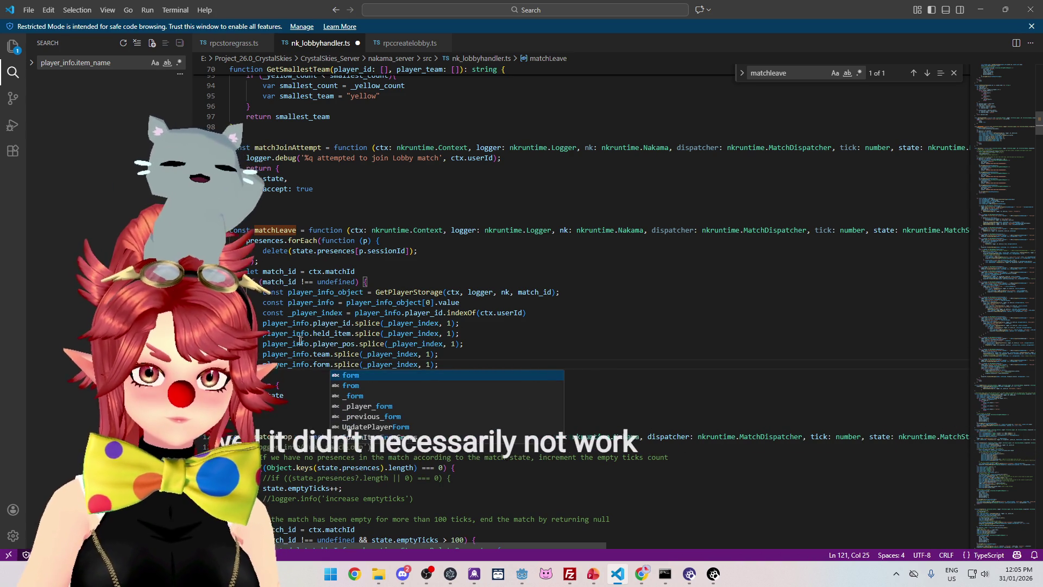
key("Escape")
left_click(363, 354)
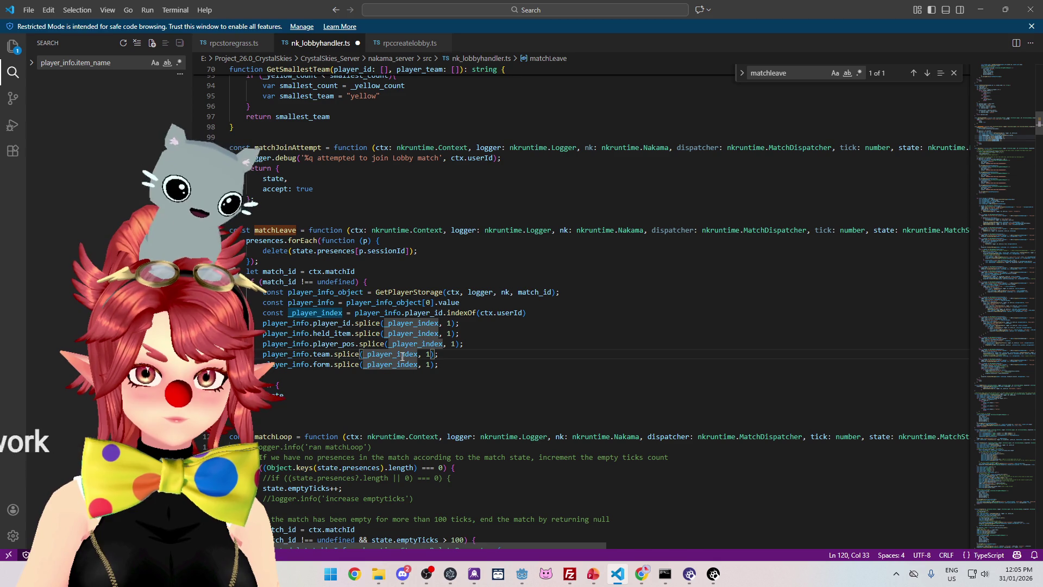
left_click(508, 357)
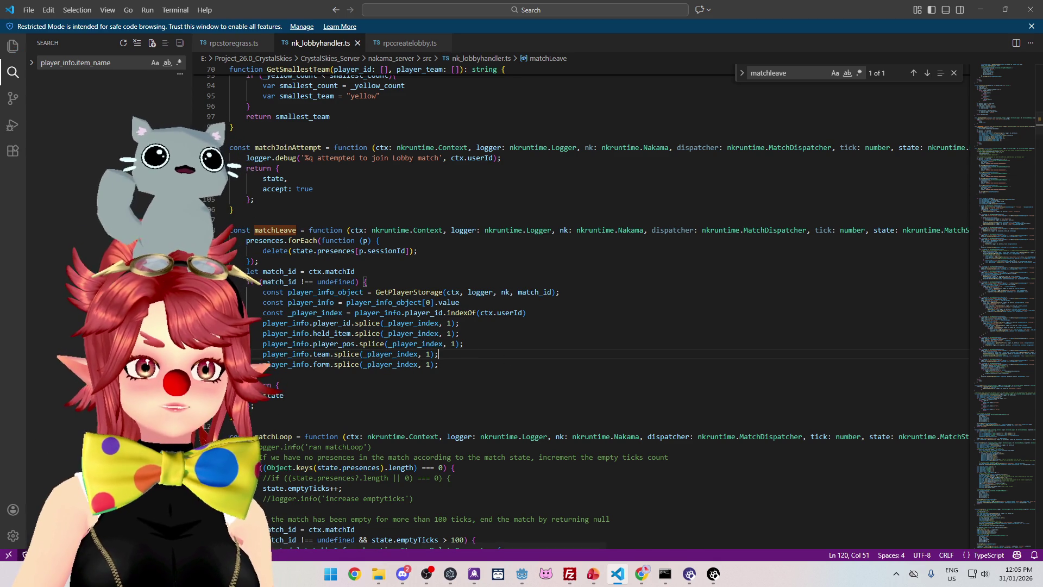
left_click(551, 263)
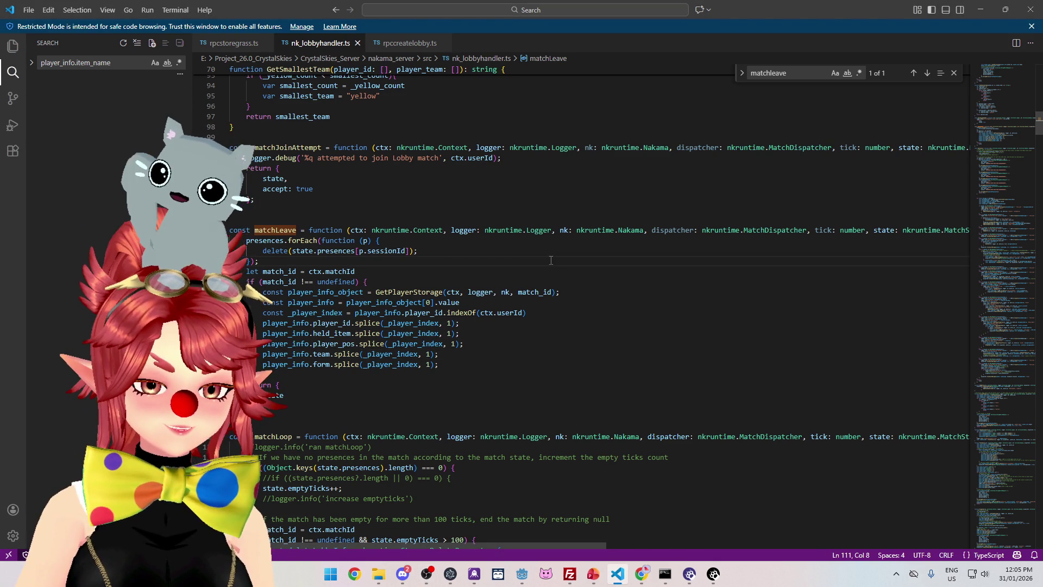
key("alt+Tab")
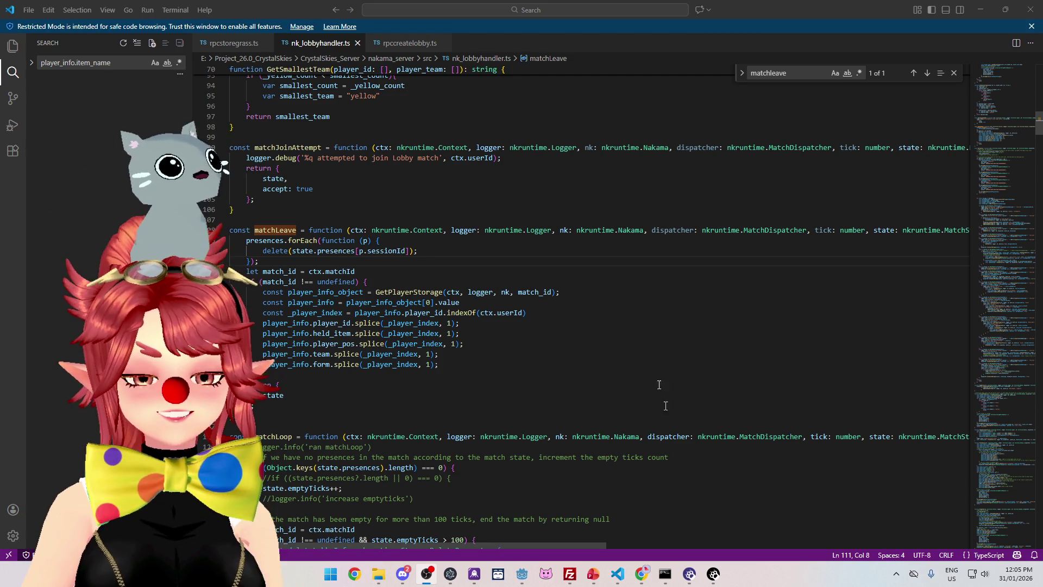
Recompile the Nakama server TypeScript with npx tsc in Command Prompt.
left_click(651, 365)
left_click(666, 574)
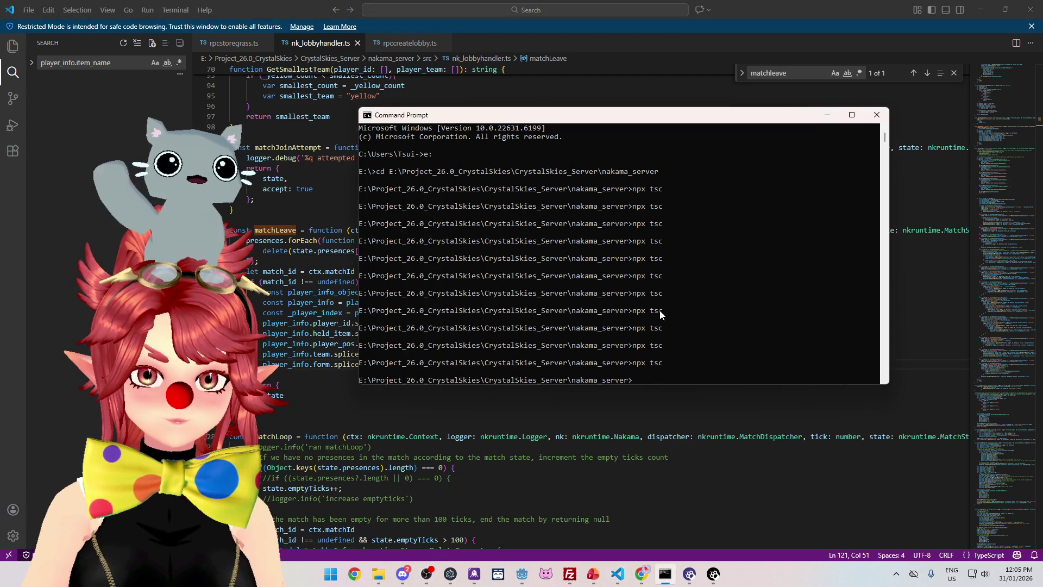
type("npx tsc")
key("Return")
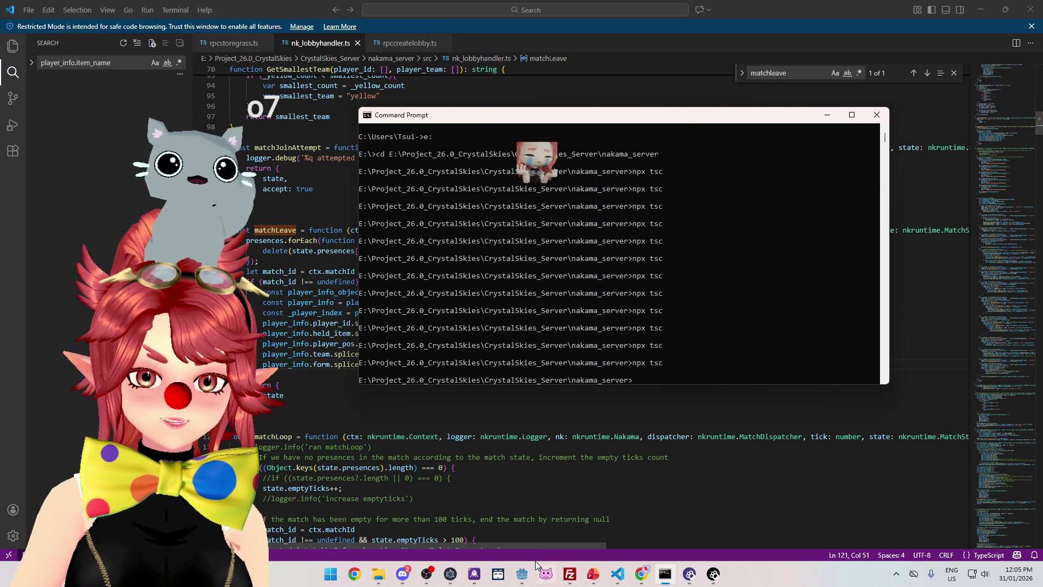
left_click(569, 574)
Delete the old remote index.js and upload the new one to /root/crystal-skies/data/modules.
left_click(570, 280)
key("Delete")
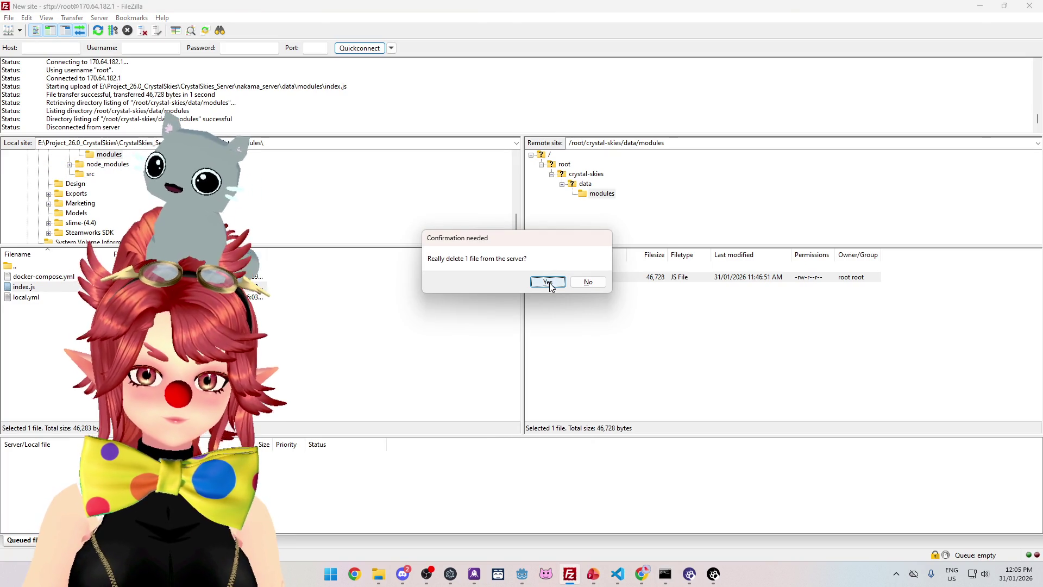
left_click(548, 282)
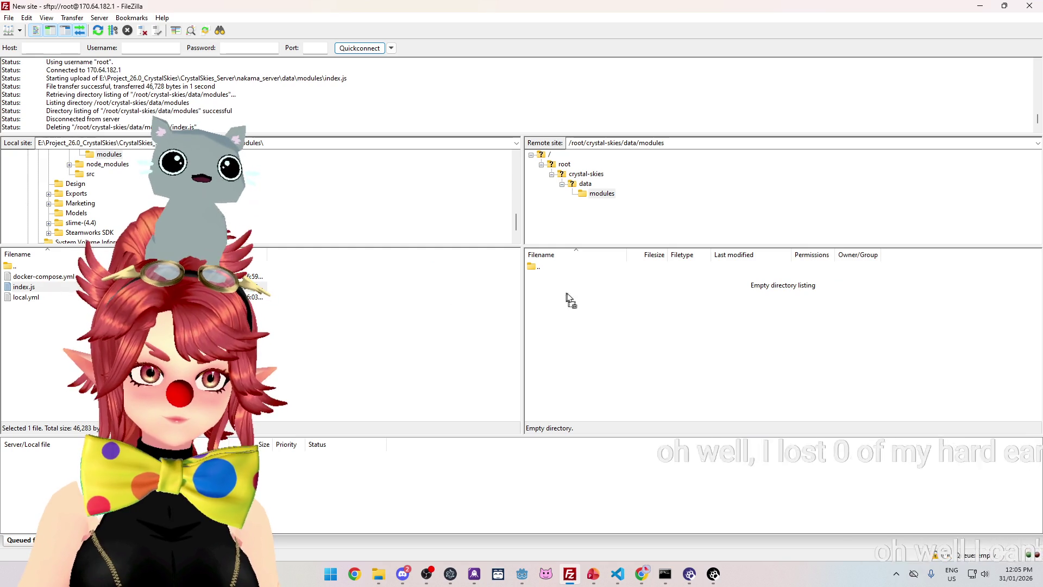
left_click_drag(560, 294, 562, 295)
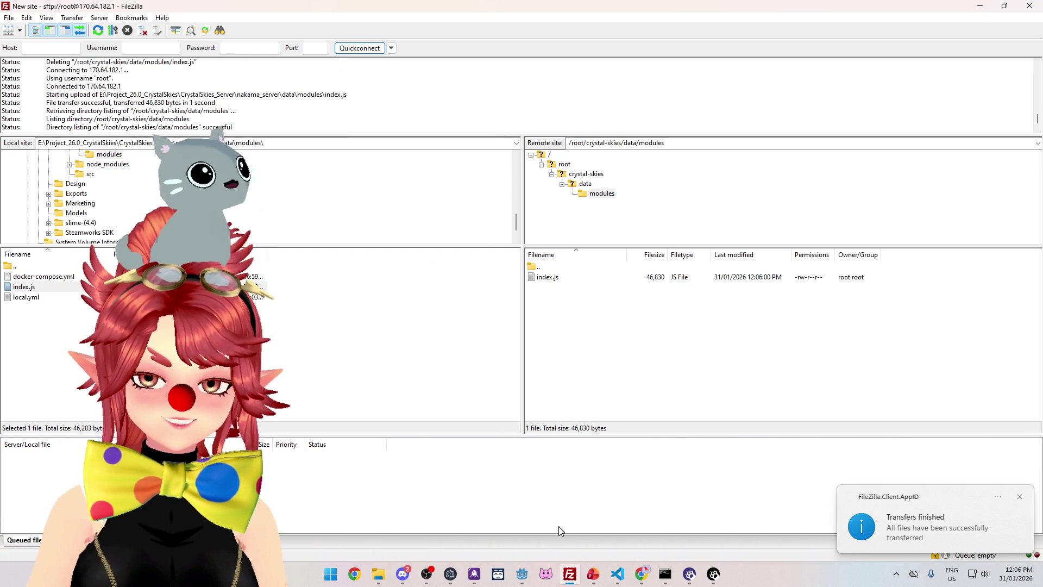
Stop docker compose in the droplet console and rerun it so Nakama reloads index.js.
mouse_move(528, 580)
mouse_move(642, 574)
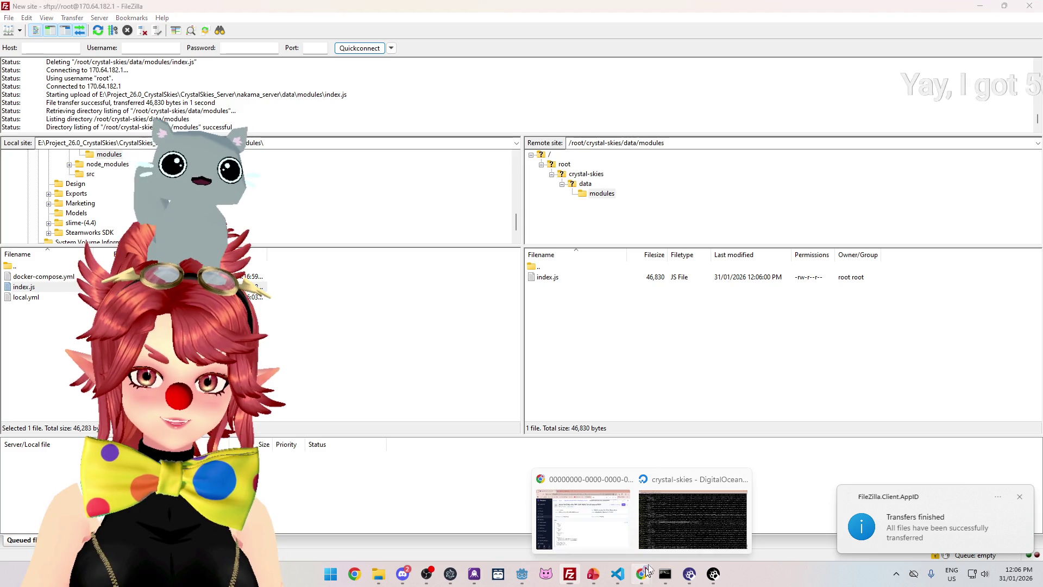
left_click(701, 517)
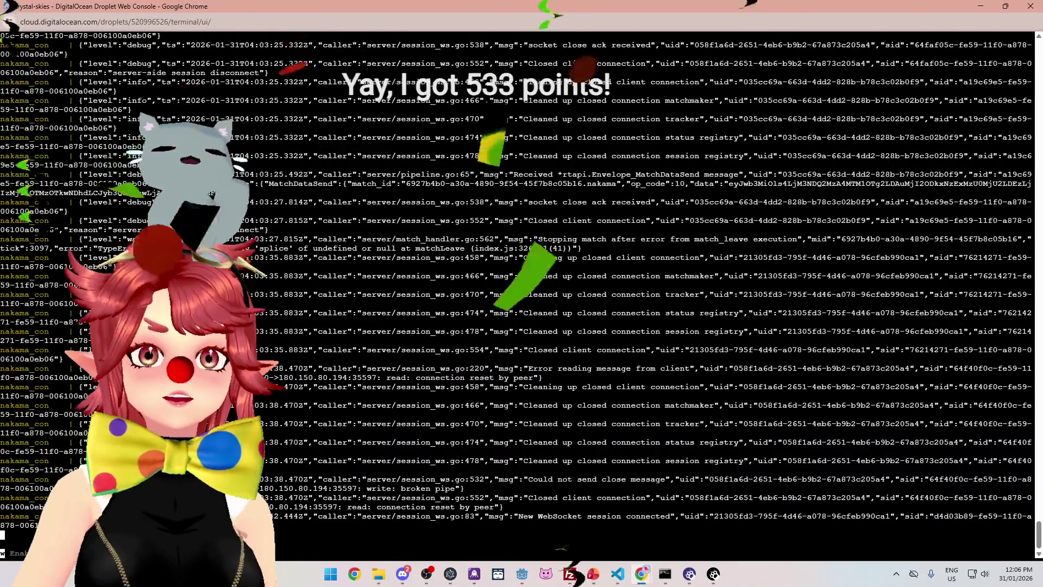
key("ctrl+c")
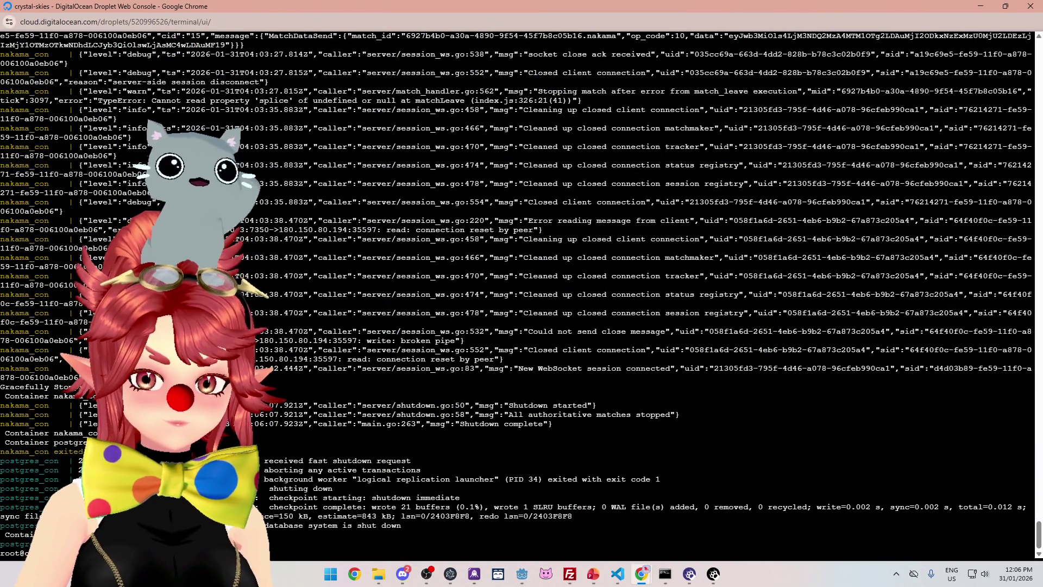
key("Up")
key("Return")
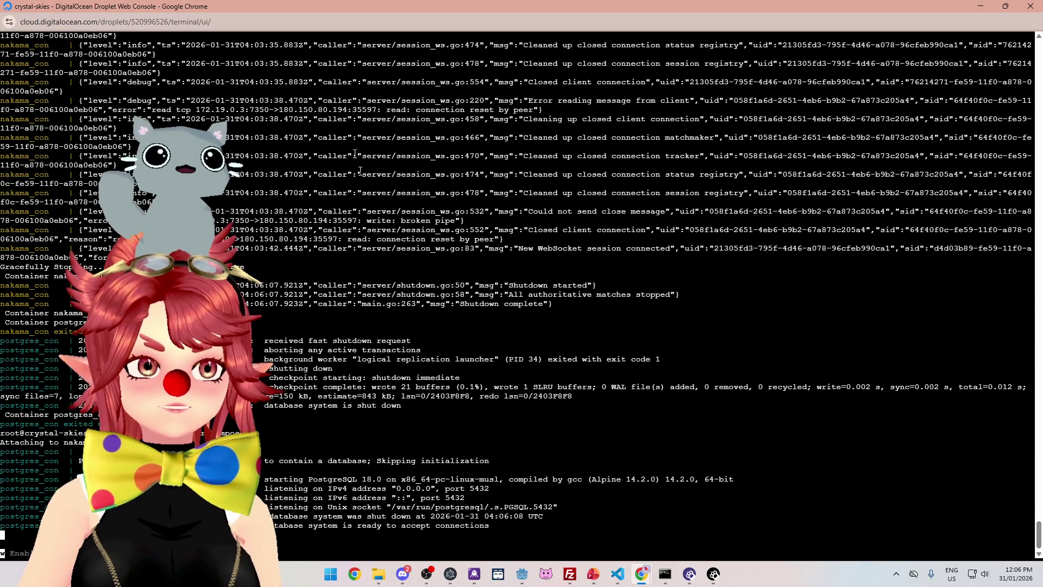
Leave the web console and return to the Godot editor.
key("alt+Tab")
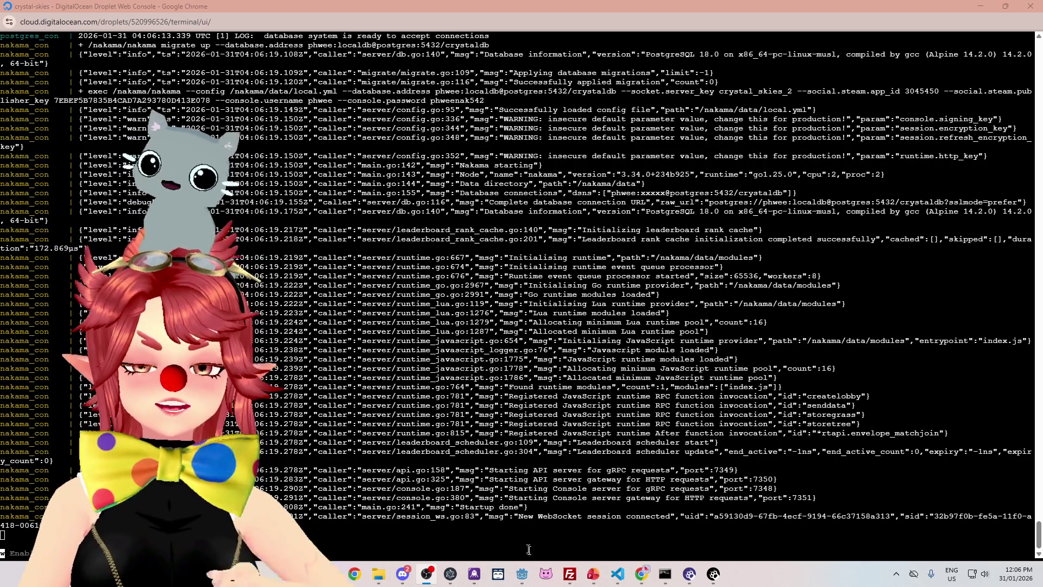
mouse_move(523, 579)
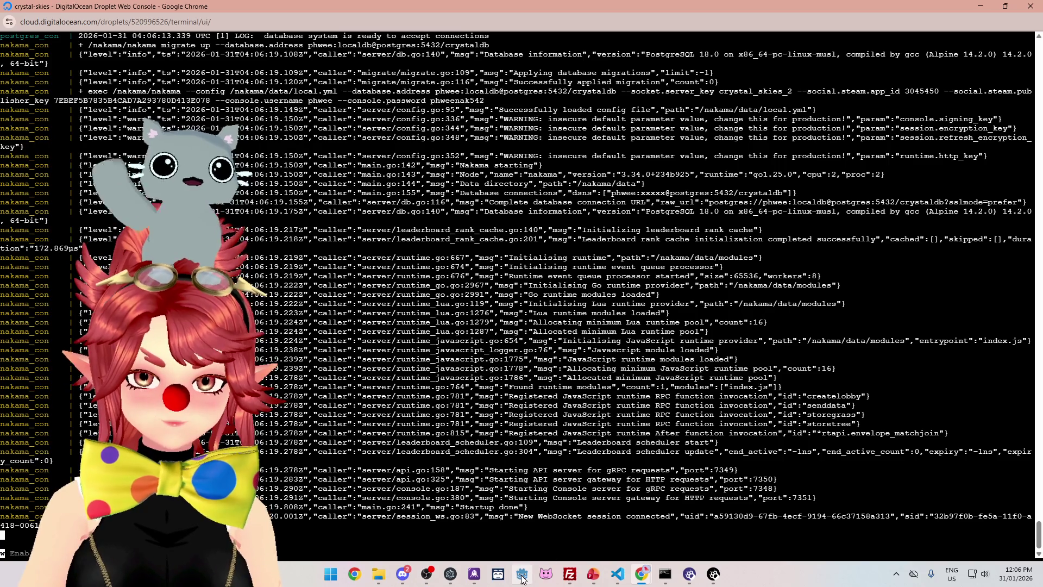
left_click(522, 577)
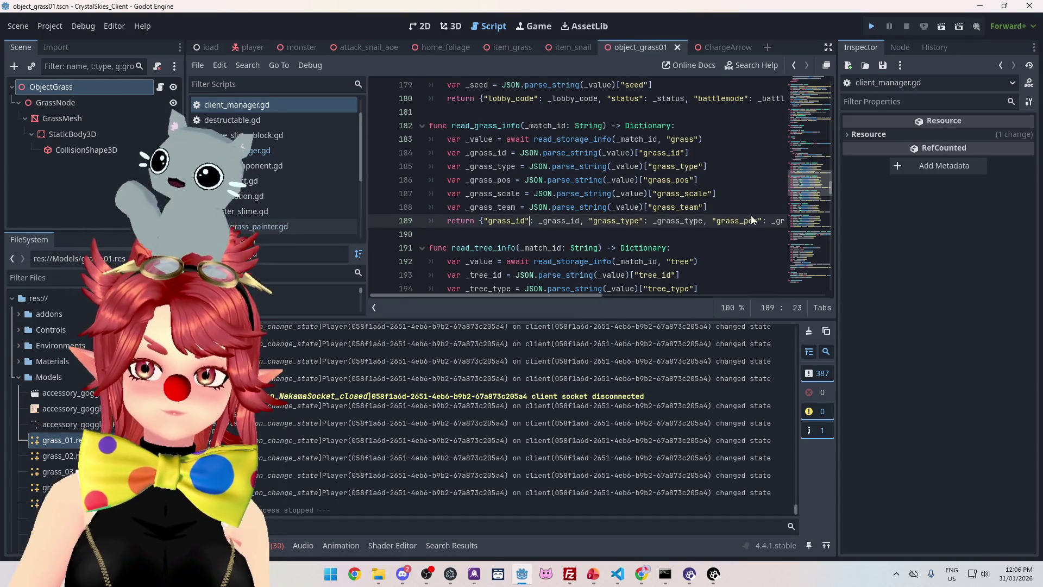
Run the project with F5, enter a display name and lobby name, and create the lobby.
key("F5")
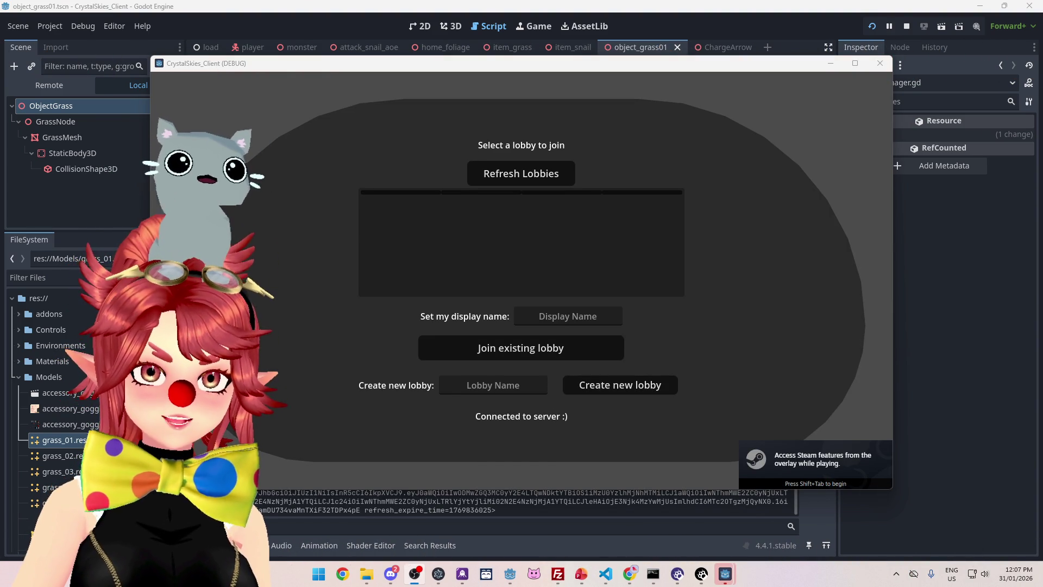
left_click(609, 317)
type("Phwee")
key("Tab")
type("Phwe")
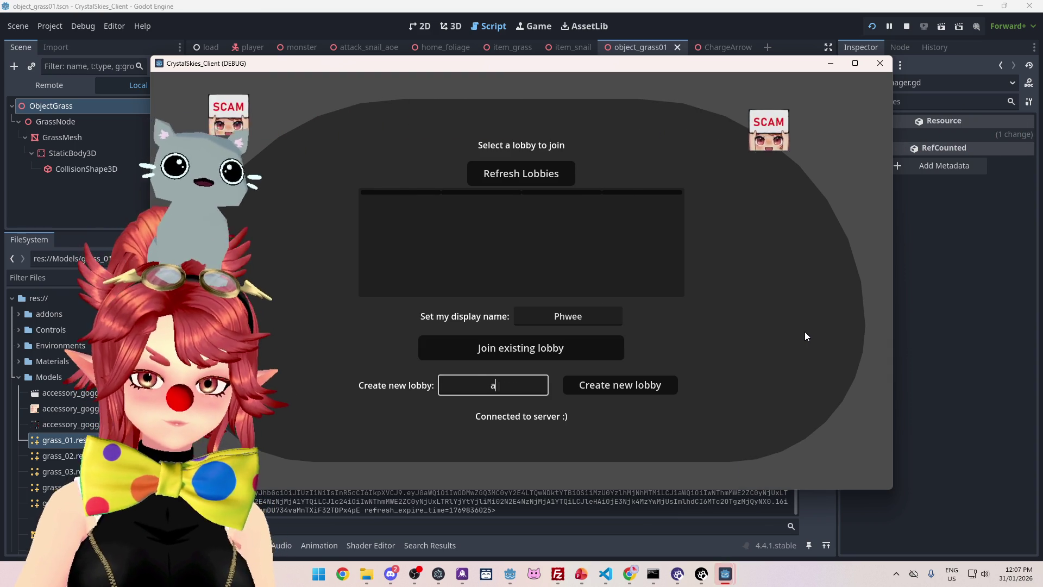
type("e")
left_click(608, 386)
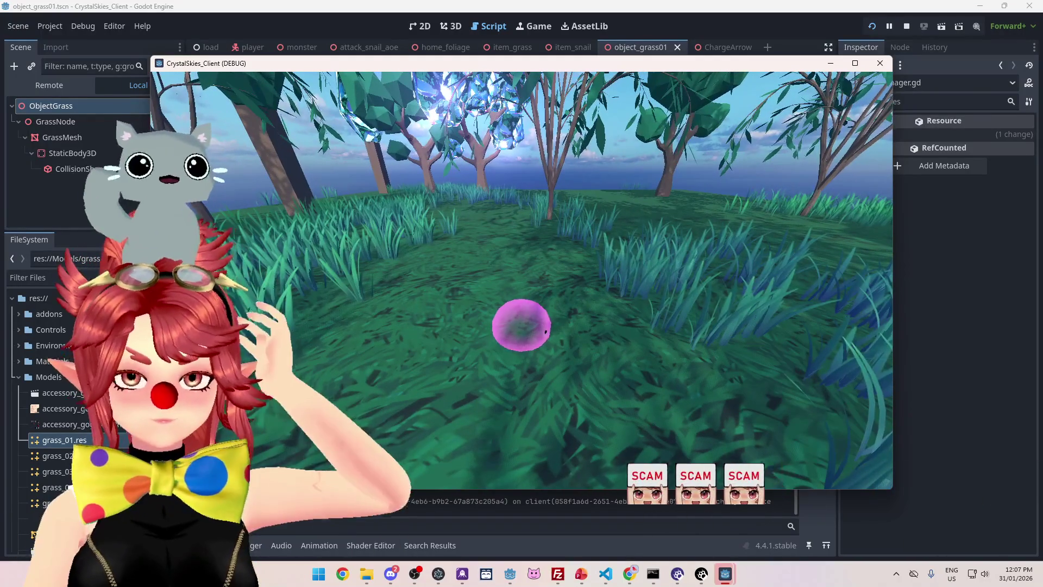
Make the game window full screen from Host Settings and return to play.
key("Escape")
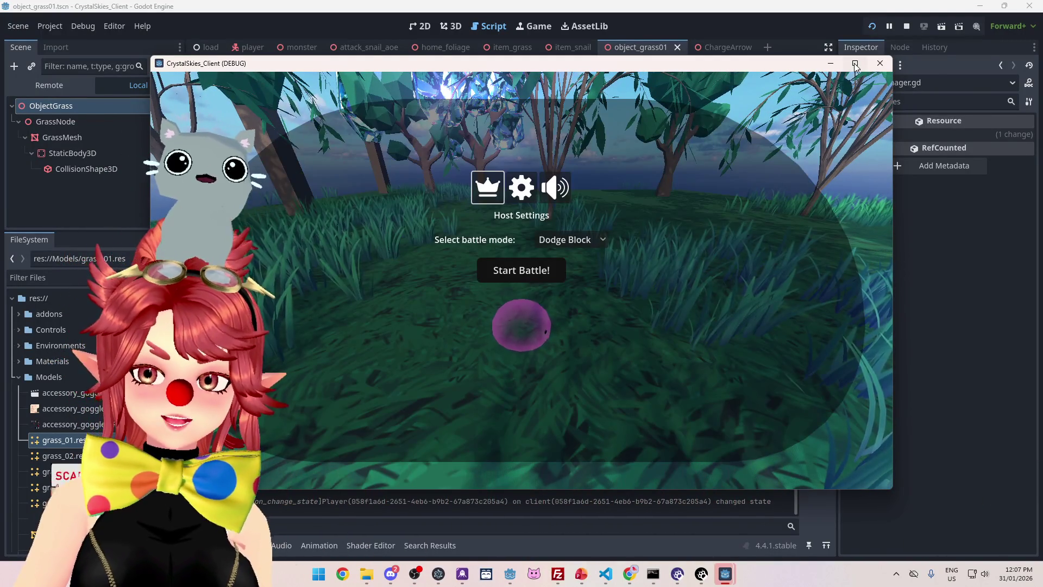
left_click(856, 64)
key("Escape")
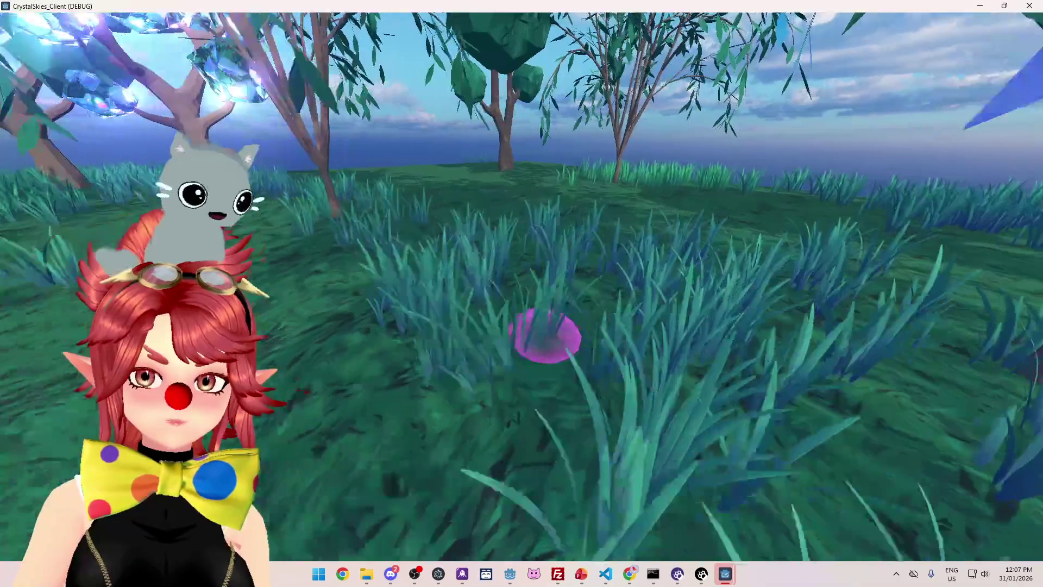
Roll the slime through the grass toward the other player's slime, then reopen Host Settings.
key("w")
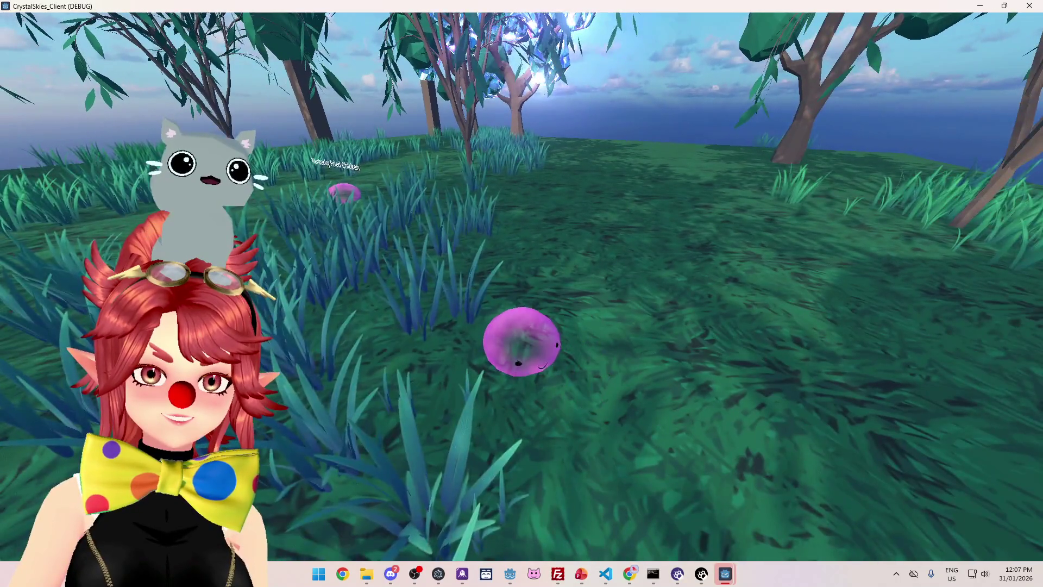
key("w")
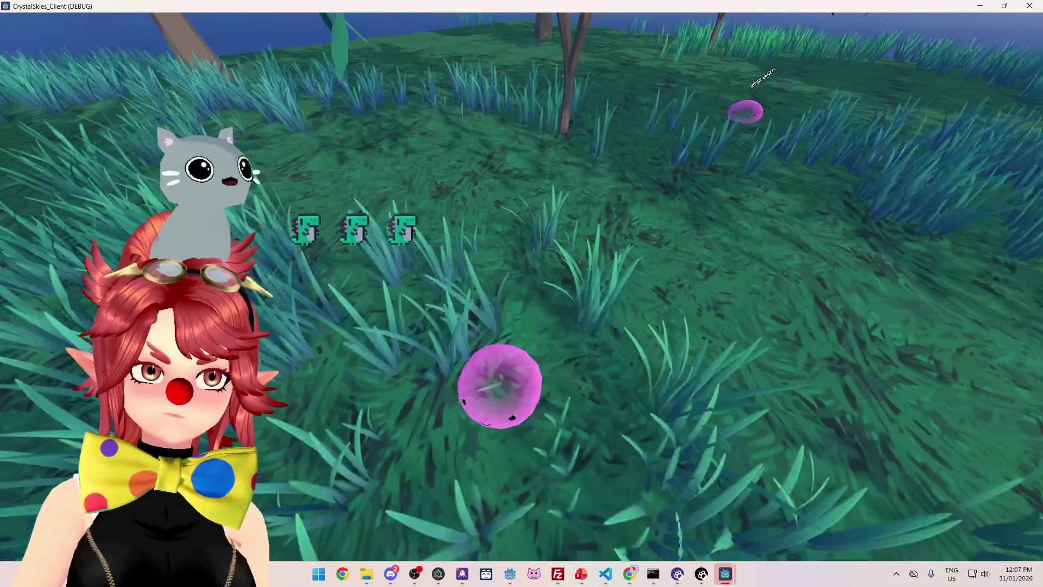
key("Escape")
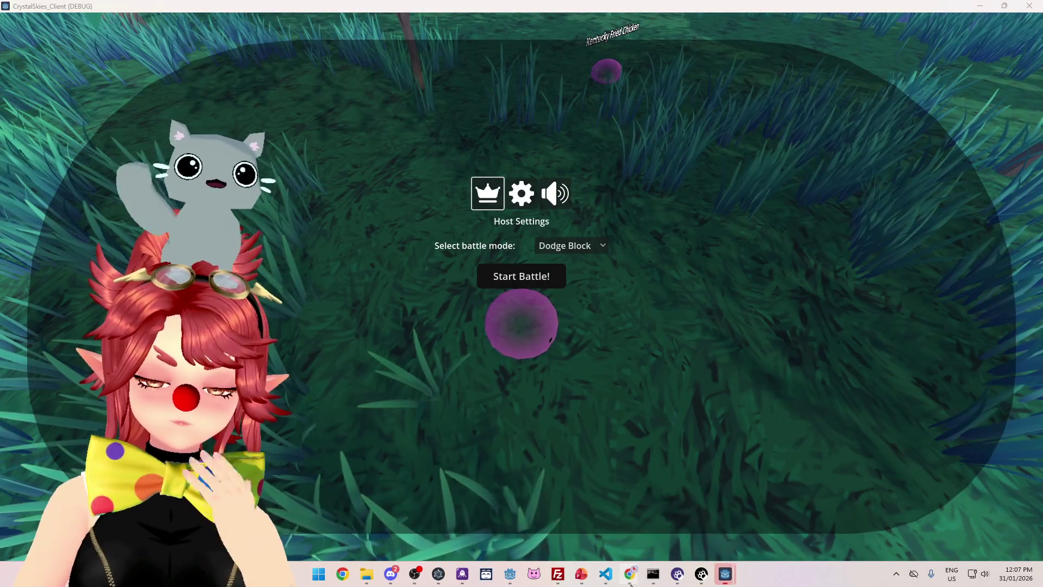
mouse_move(631, 584)
left_click(686, 533)
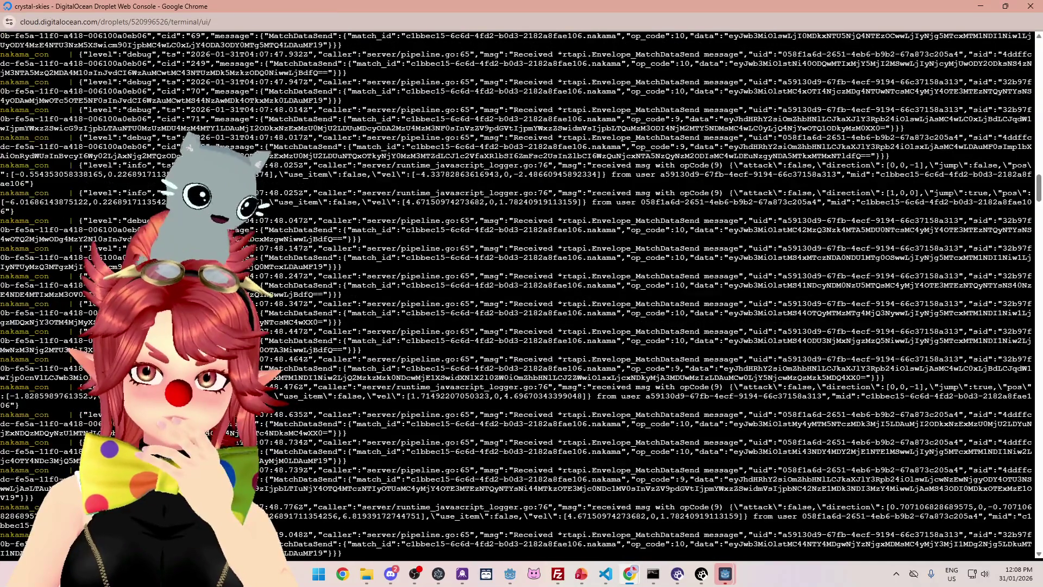
Scroll back through the earlier Nakama match logs, then minimize Chrome to reveal the game.
scroll(522, 293, "up", 2)
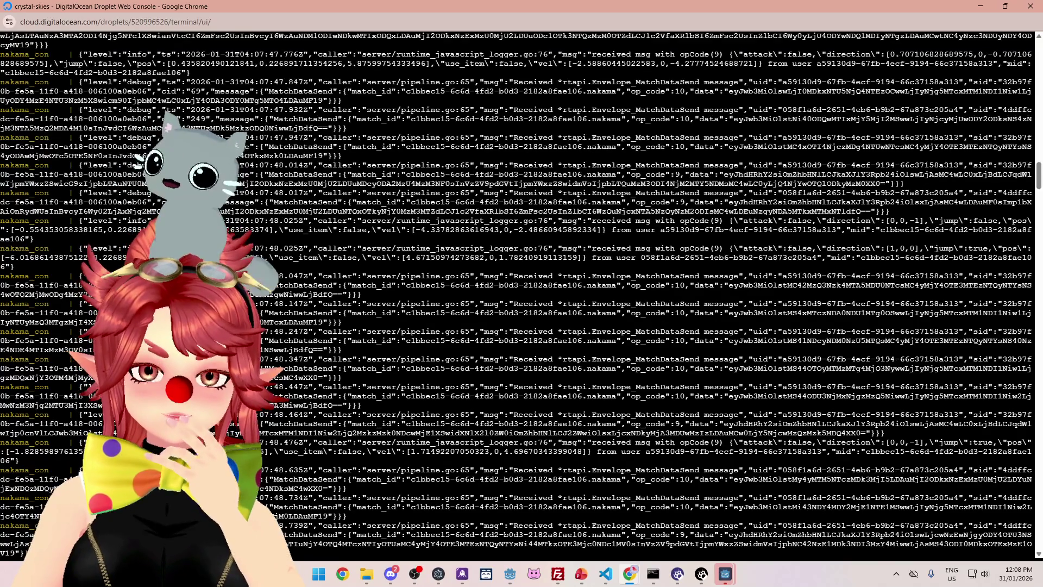
scroll(521, 294, "up", 6)
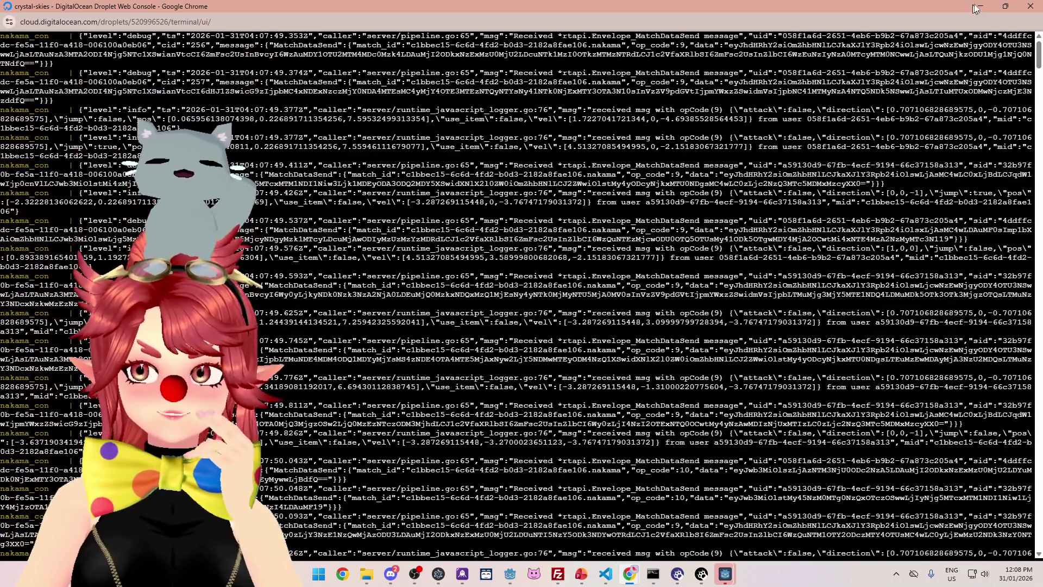
left_click(978, 7)
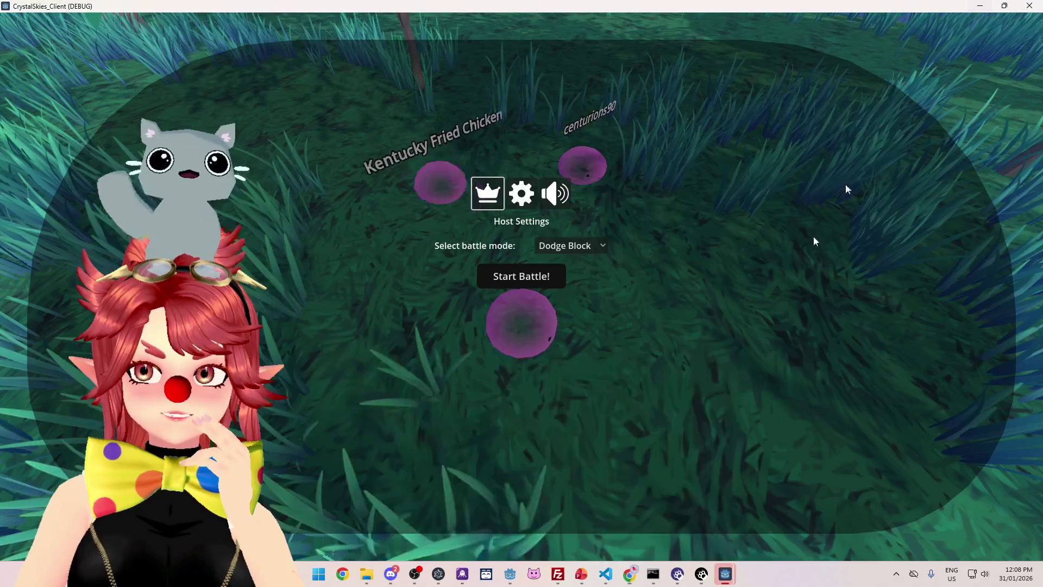
Close and reopen Host Settings to check the three lobby slimes, then bring up the to-do deck.
mouse_move(630, 575)
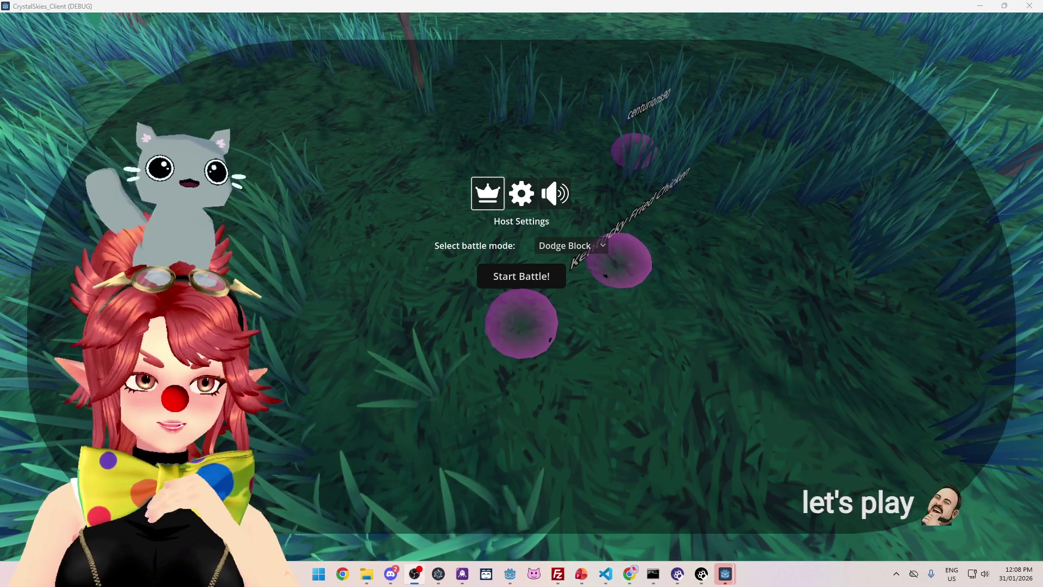
key("Escape")
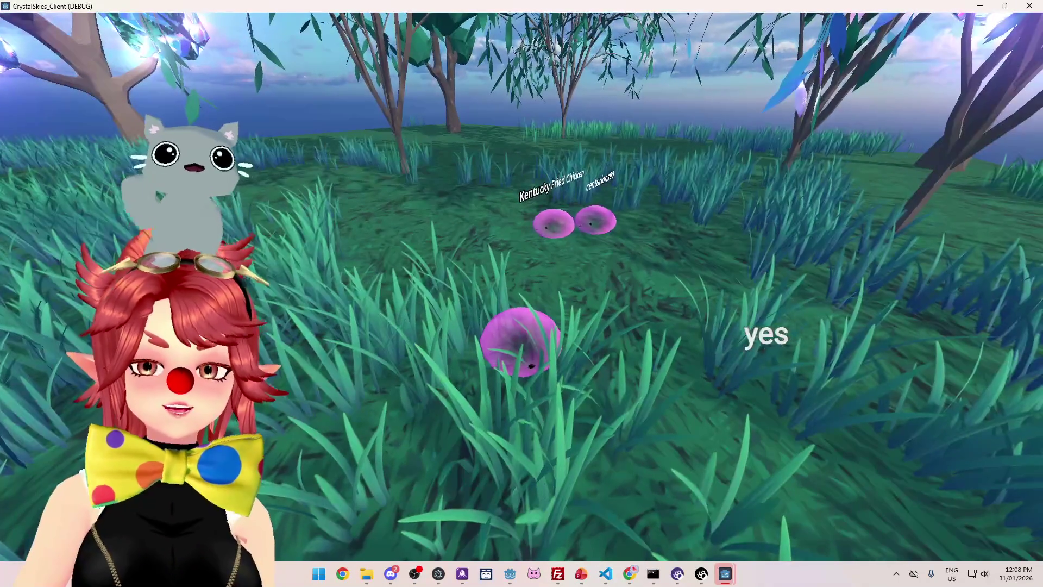
key("Escape")
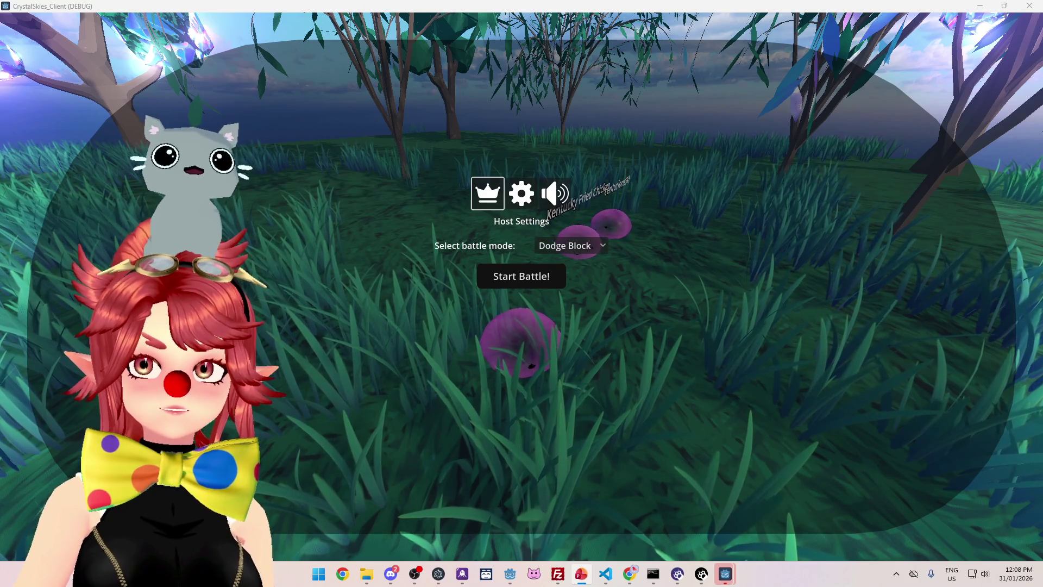
key("alt+Tab")
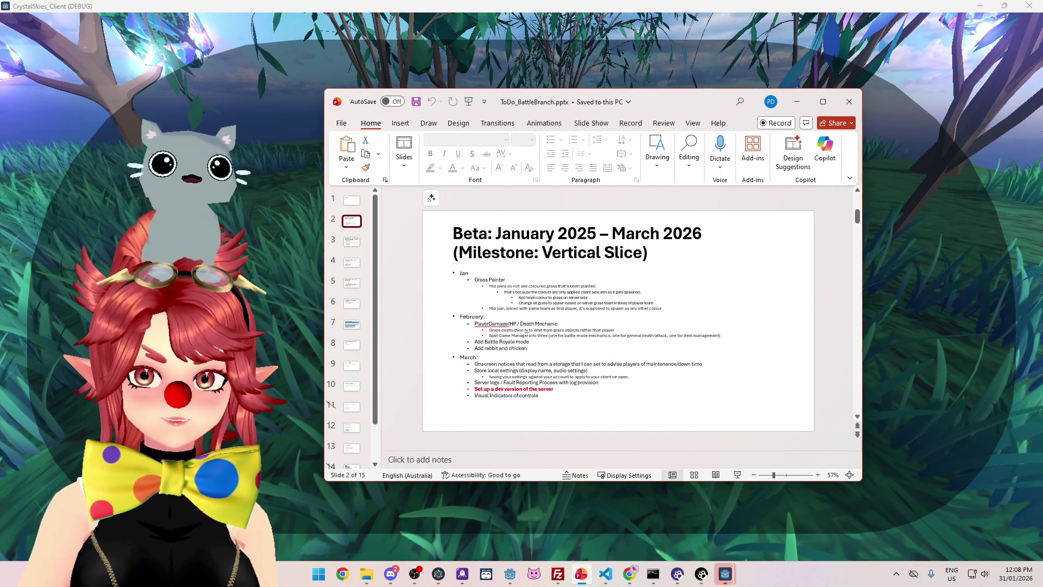
Add an outdented bullet after 'Mid join… colour': 'When join, saves username to server, but uses old username'.
left_click(666, 309)
key("Return")
key("shift+Tab")
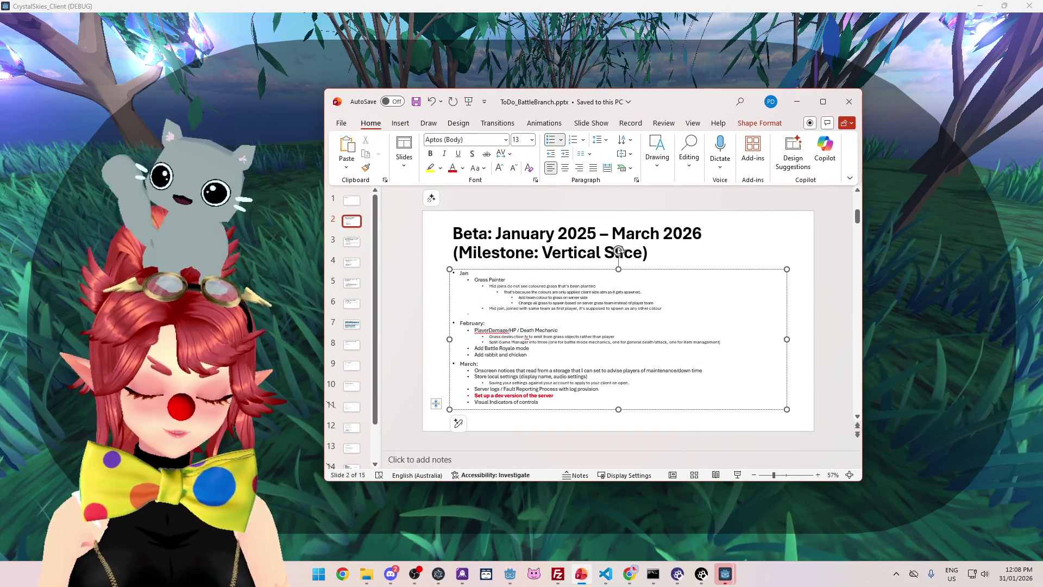
type("When")
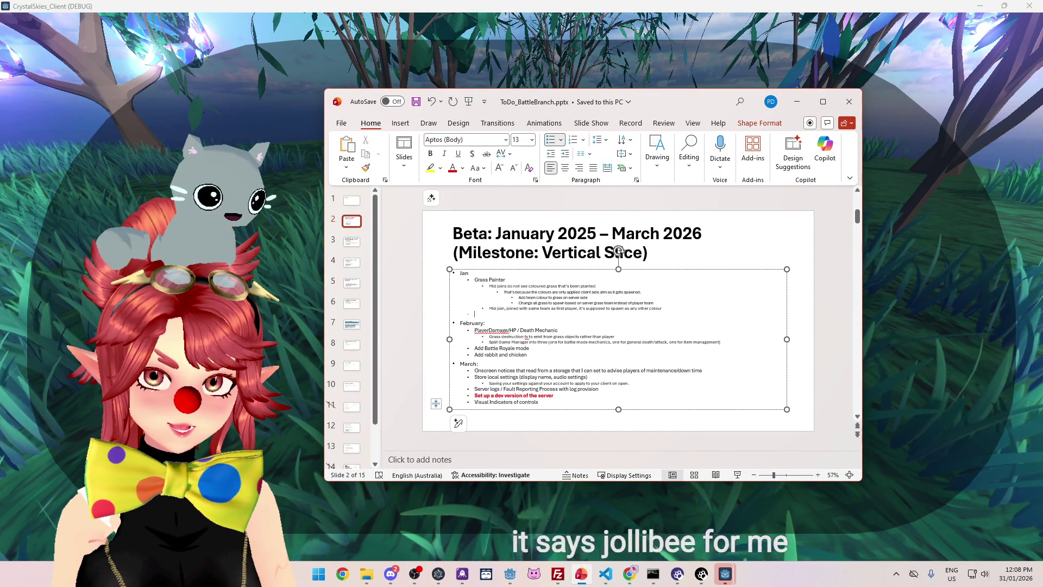
type(" join, saves")
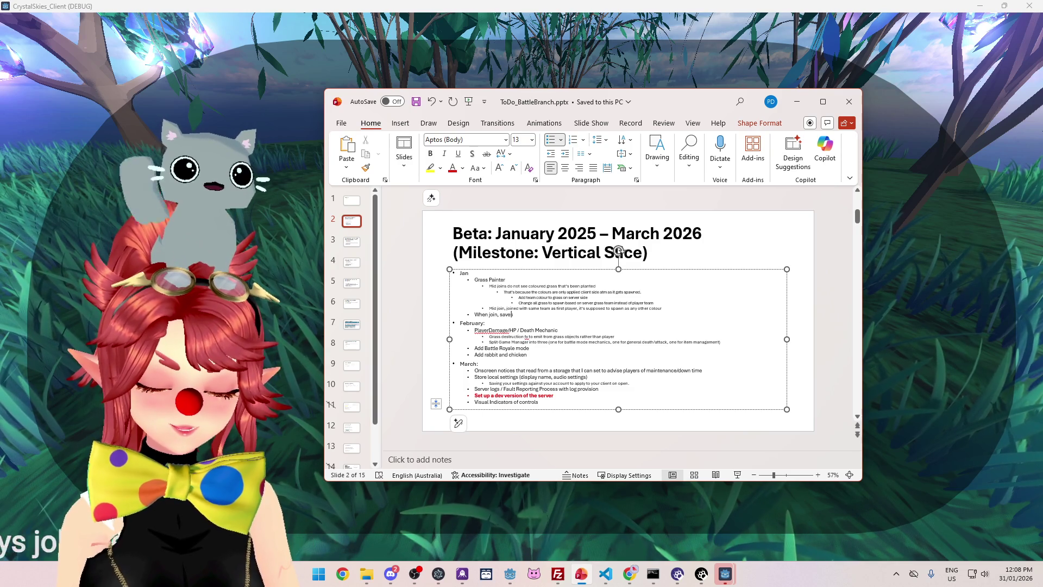
type(" username to sen")
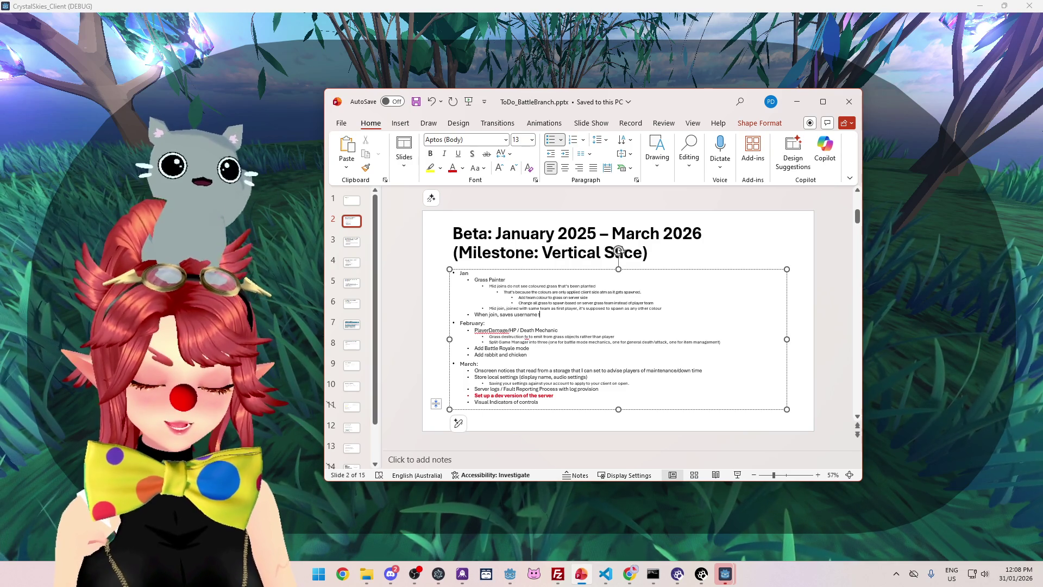
key("BackSpace")
type("rver, but uses c")
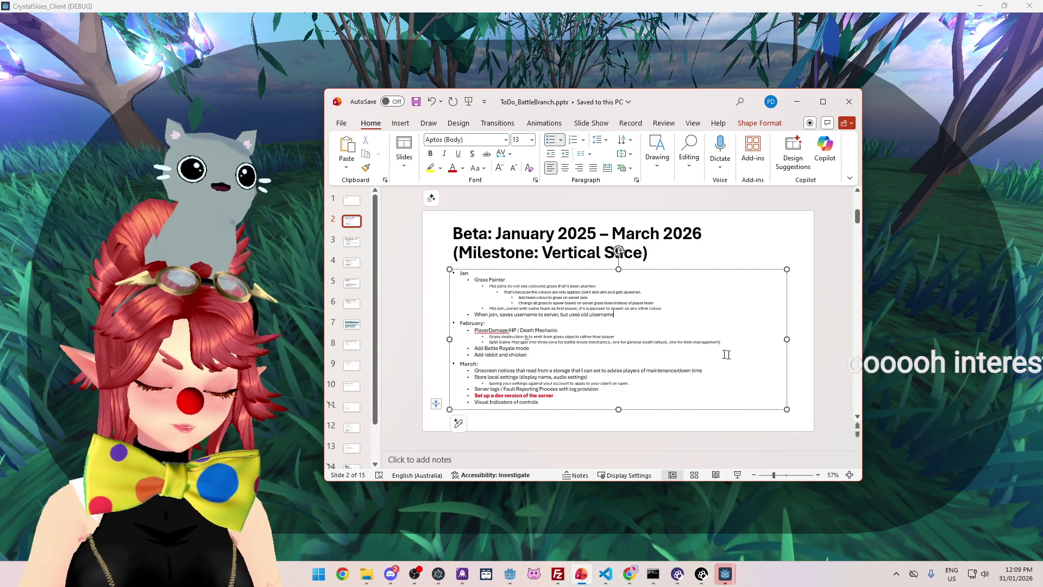
key("alt+Tab")
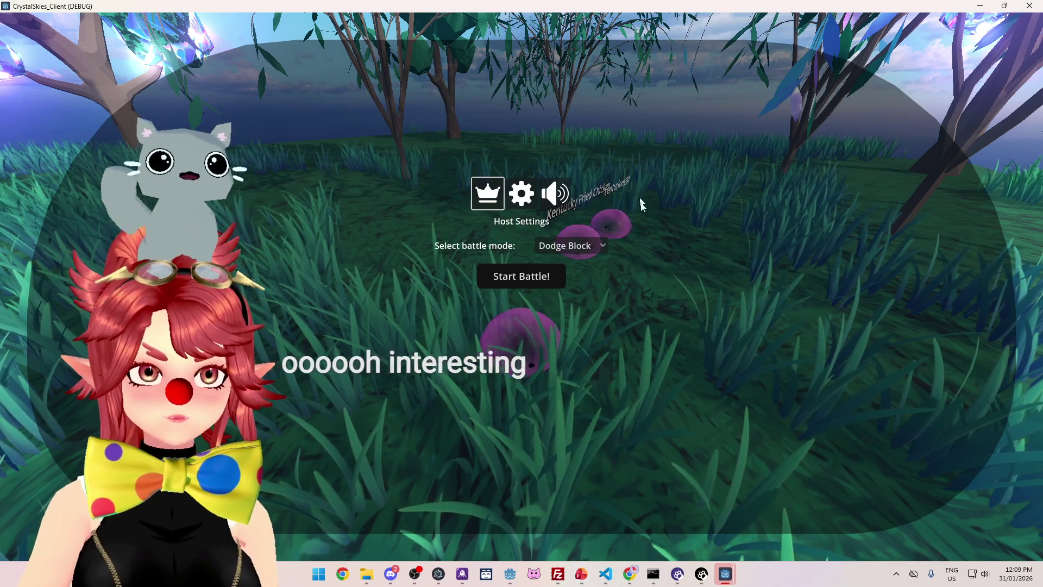
Set the battle mode to Grass Painter and start the battle.
mouse_move(647, 226)
left_mouse_down()
mouse_move(522, 286)
mouse_move(560, 276)
left_mouse_up()
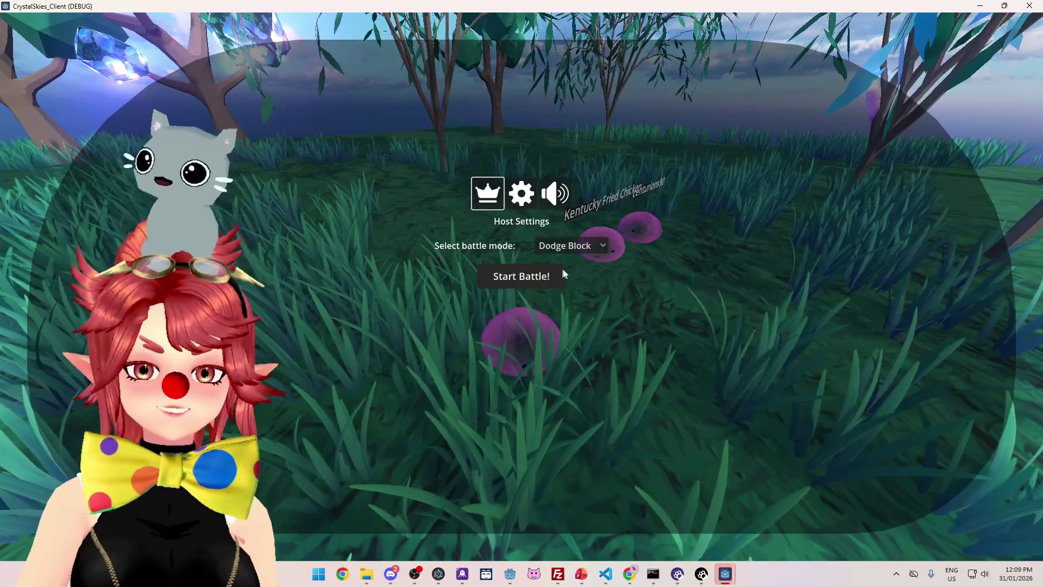
left_click(576, 249)
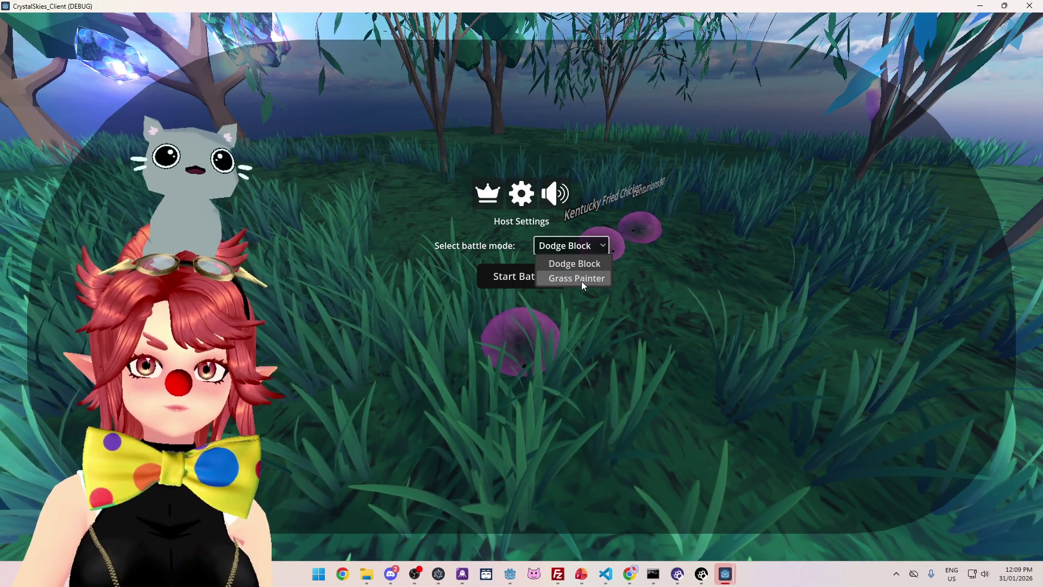
left_click(582, 282)
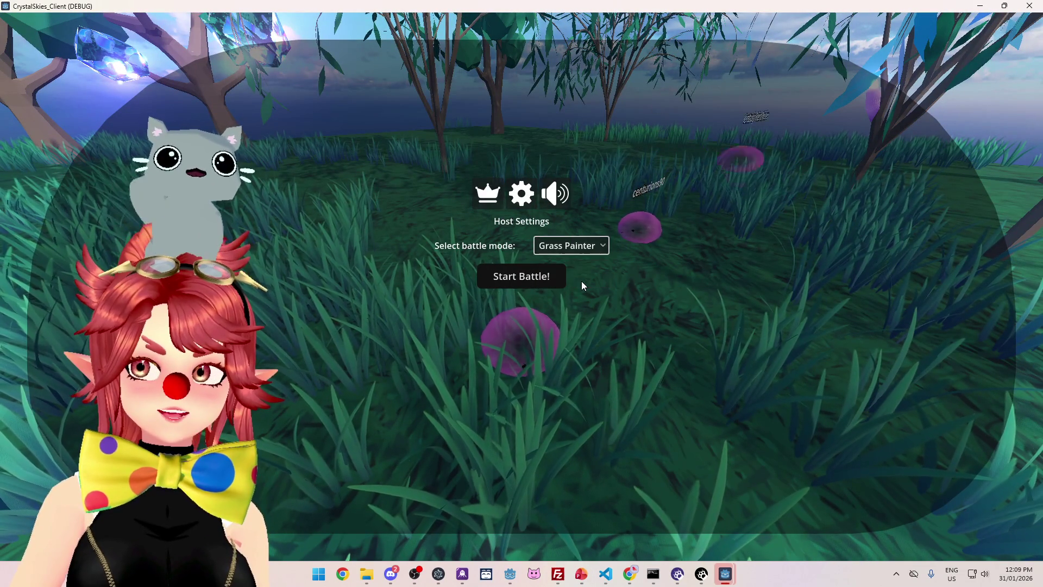
left_click(520, 278)
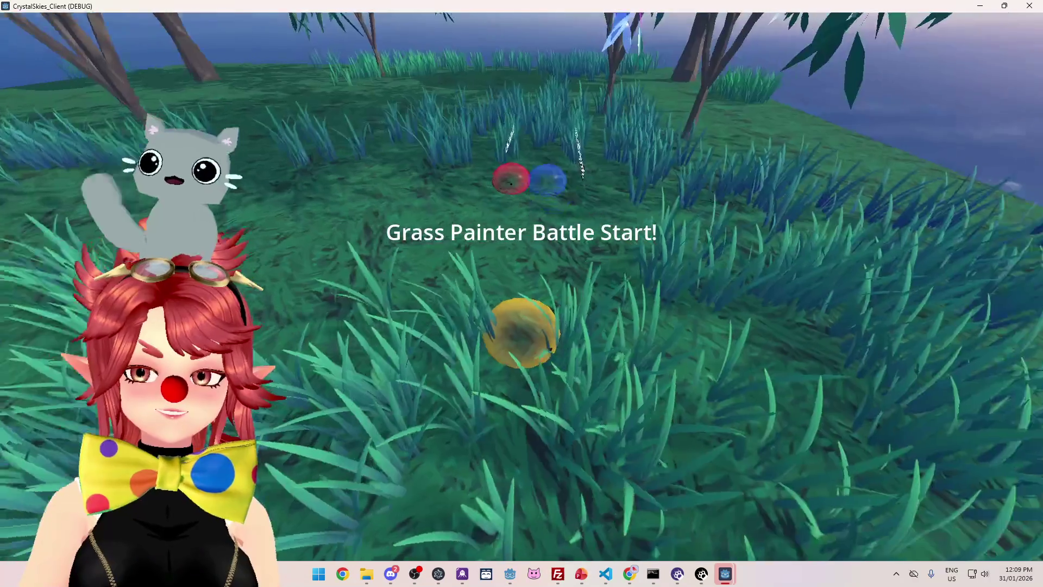
Roll the slime across the arena, painting a trail toward the pink bubbles.
key("w")
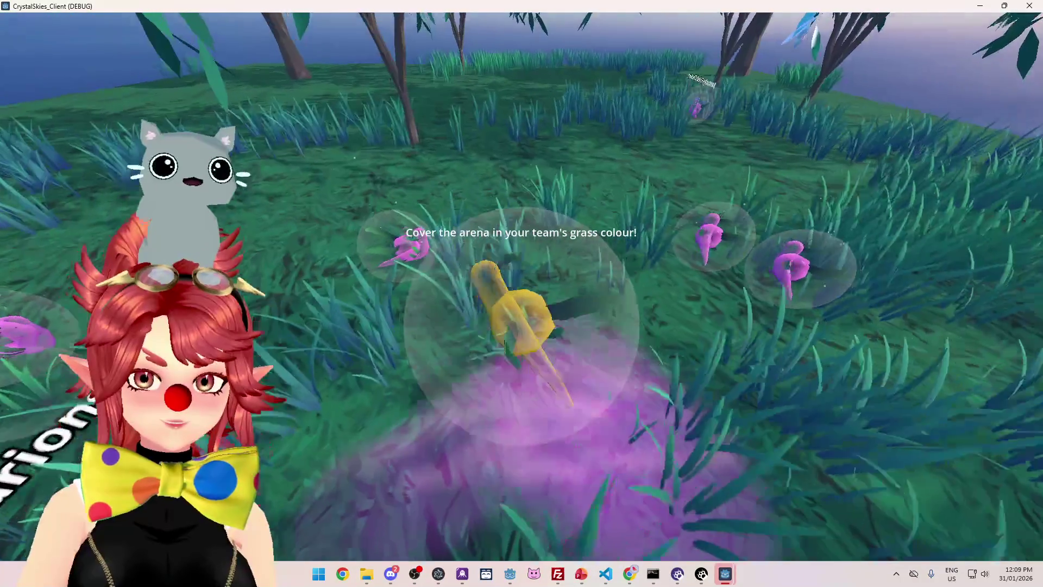
key("w")
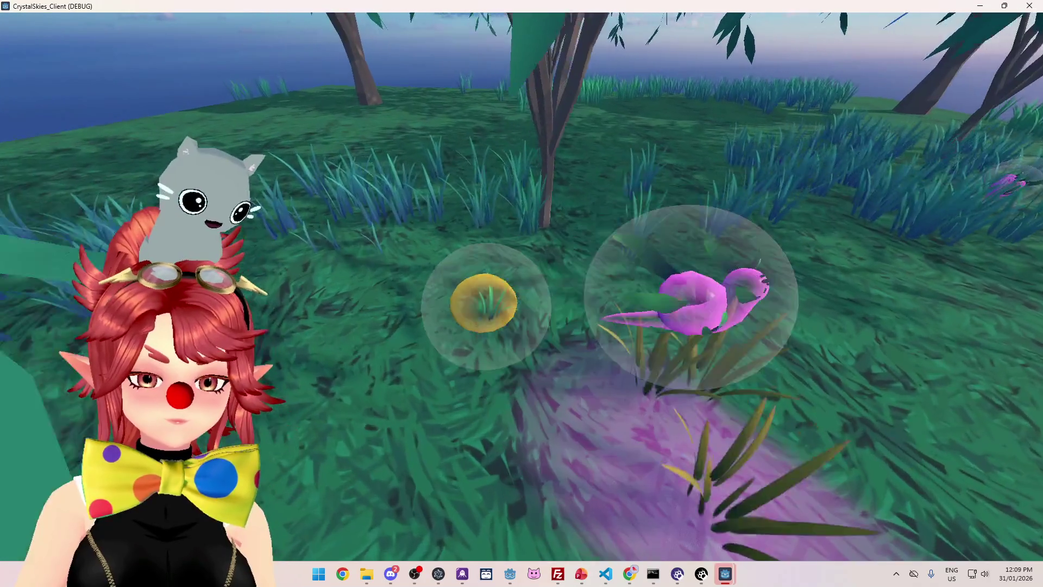
key("w")
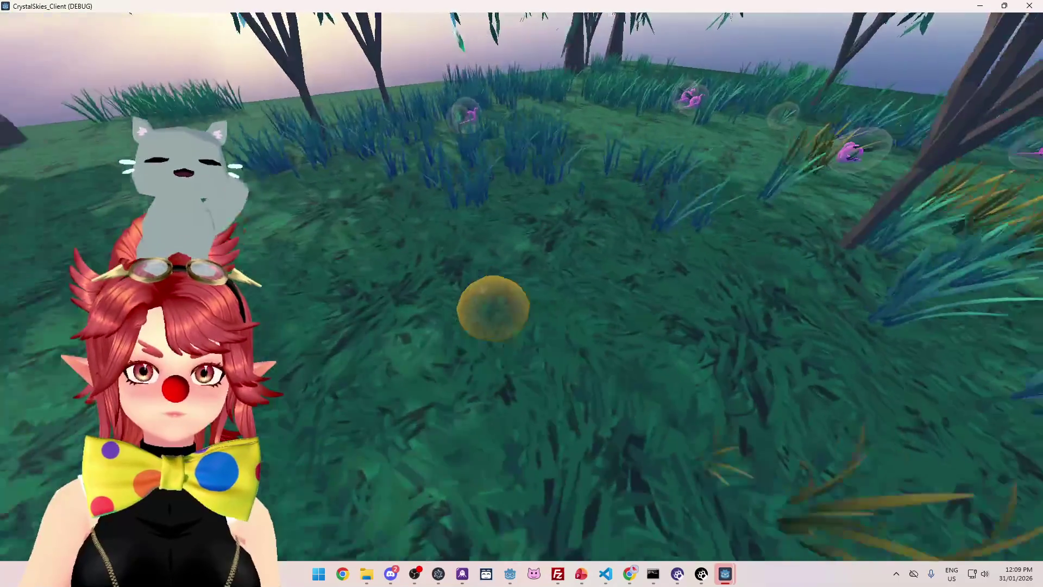
key("space")
Play out the Grass Painter round, then bring up Host Settings once it ends.
key("w")
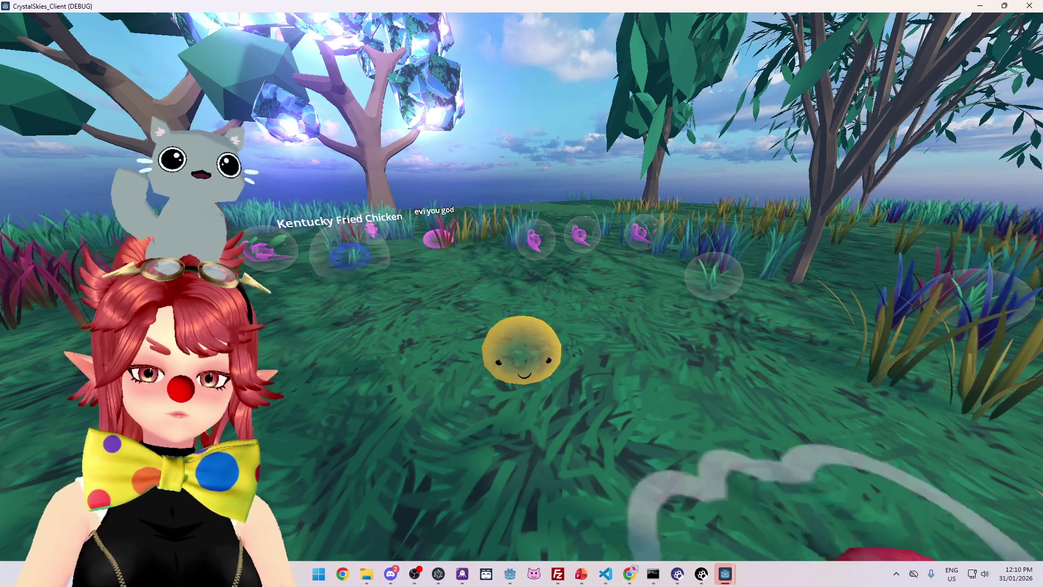
key("Escape")
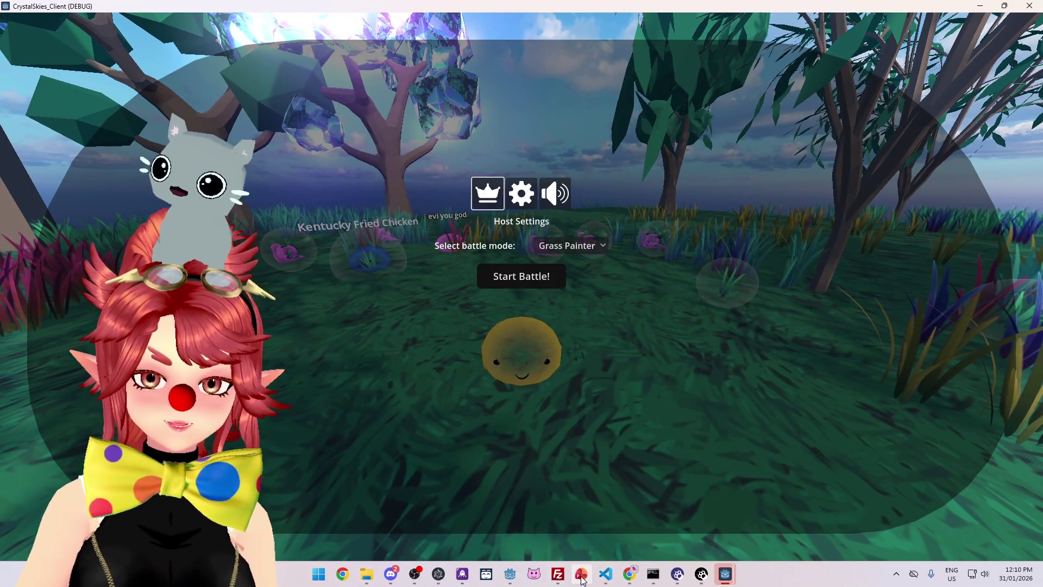
Maximize PowerPoint, go to the Beta: January 2025 – March 2026 slide, and click into its list.
left_click(581, 574)
left_click(823, 101)
scroll(486, 305, "up", 2)
scroll(487, 306, "down", 2)
scroll(522, 304, "up", 2)
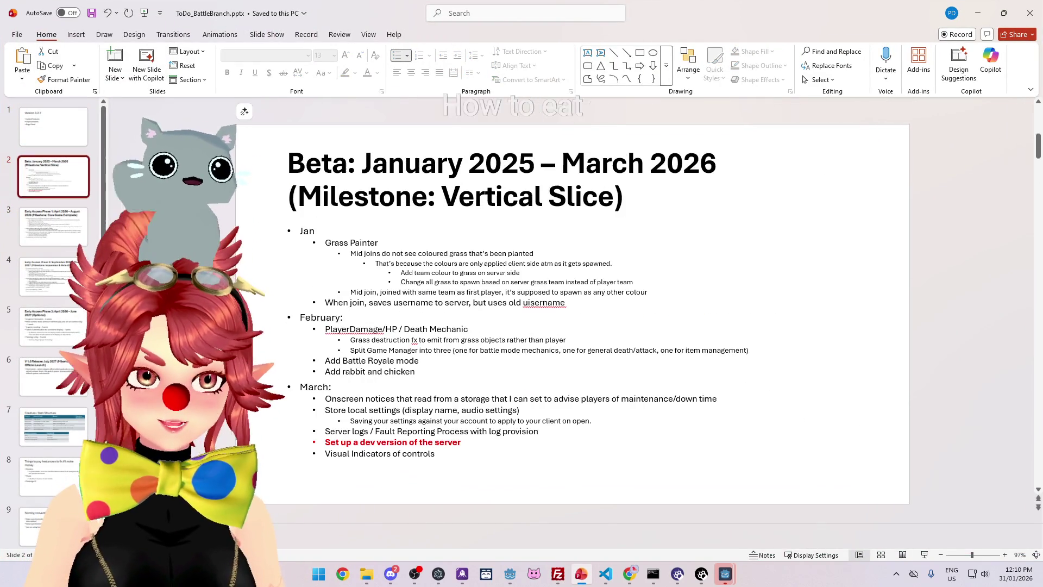
scroll(522, 304, "up", 3, "ctrl")
left_click(662, 266)
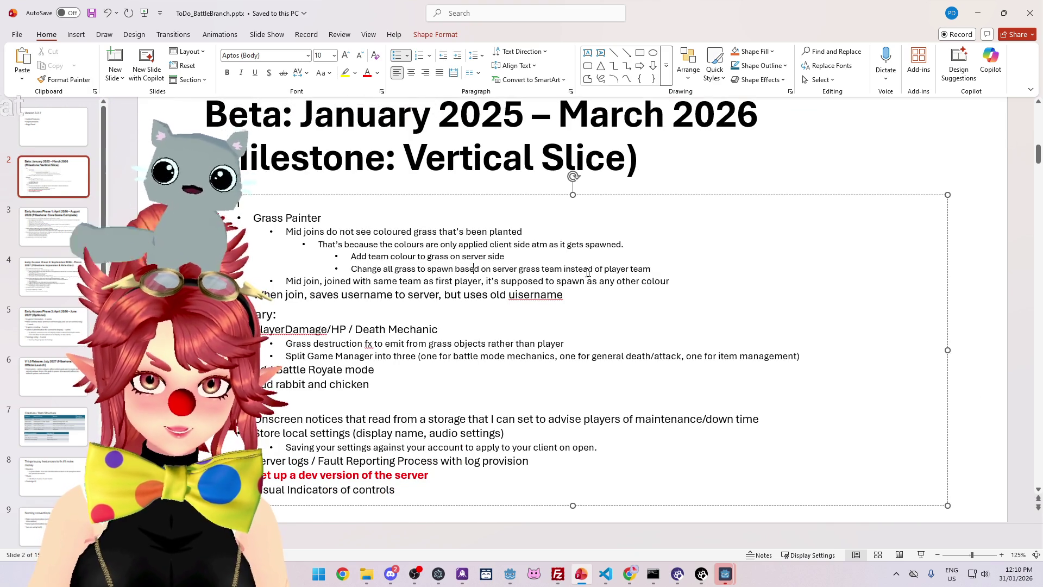